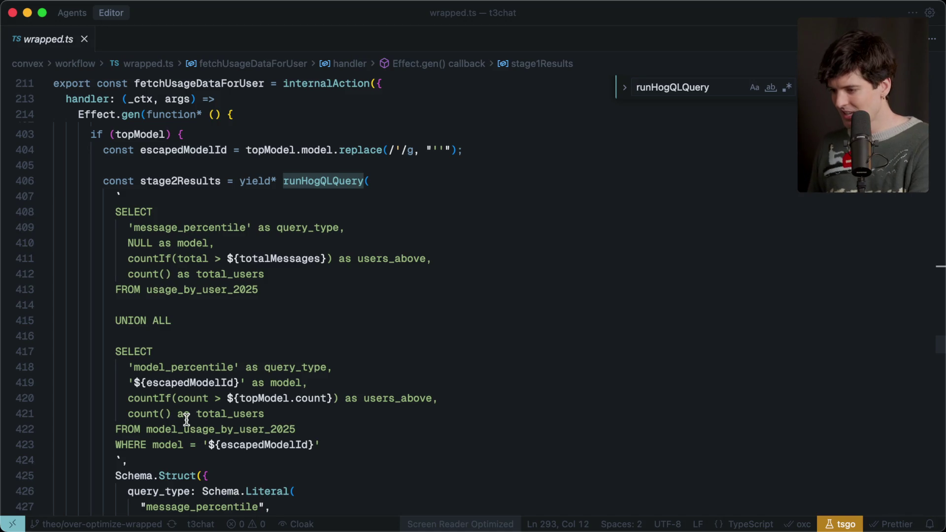
Highlight every use of topModel and review the first SELECT block of the query
scroll(186, 419, up, 1)
double_click(142, 186)
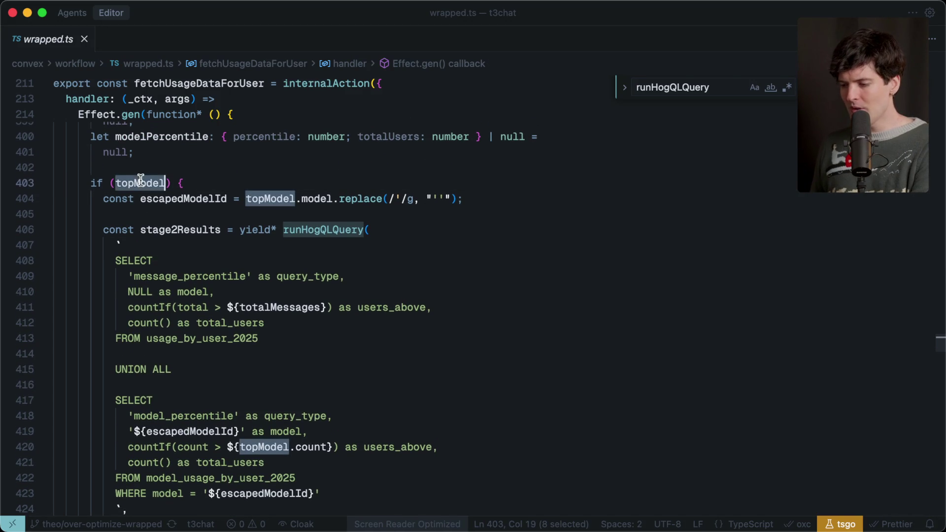
scroll(207, 335, down, 2)
scroll(207, 335, down, 2)
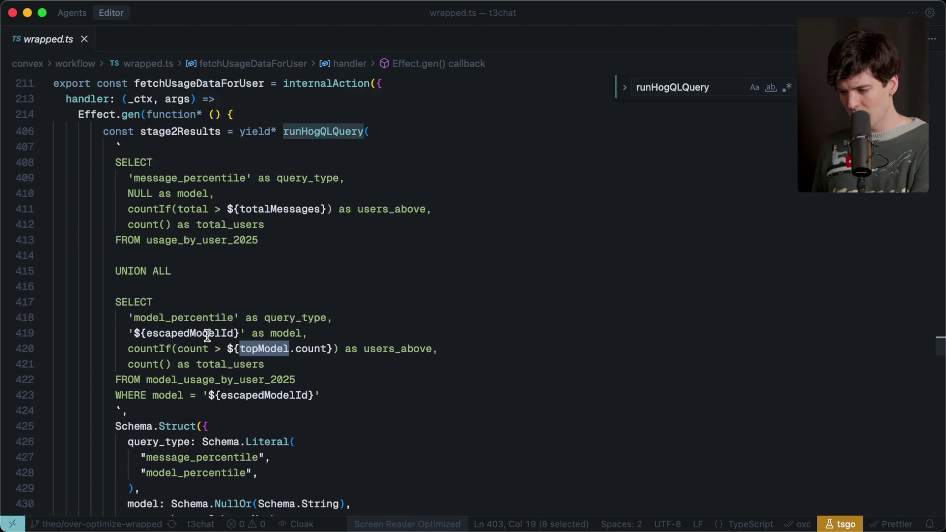
scroll(207, 335, up, 2)
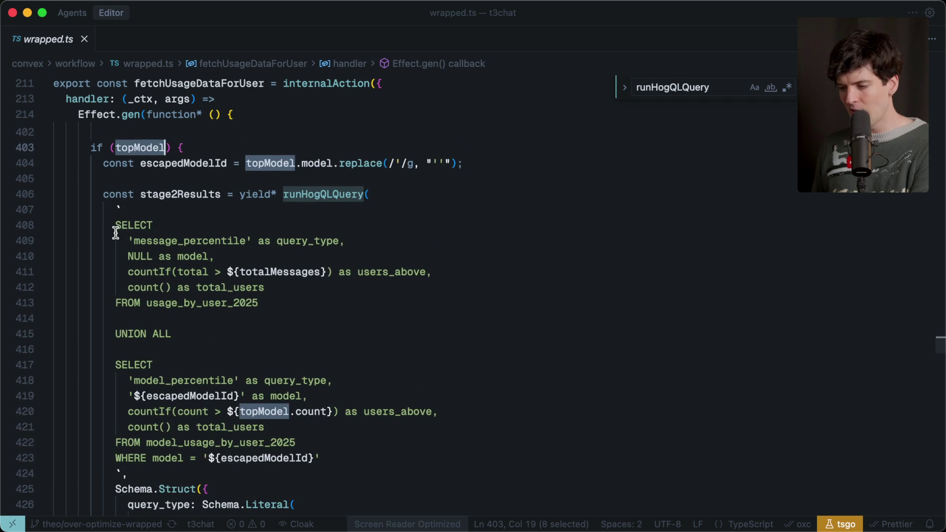
drag(115, 225, 317, 312)
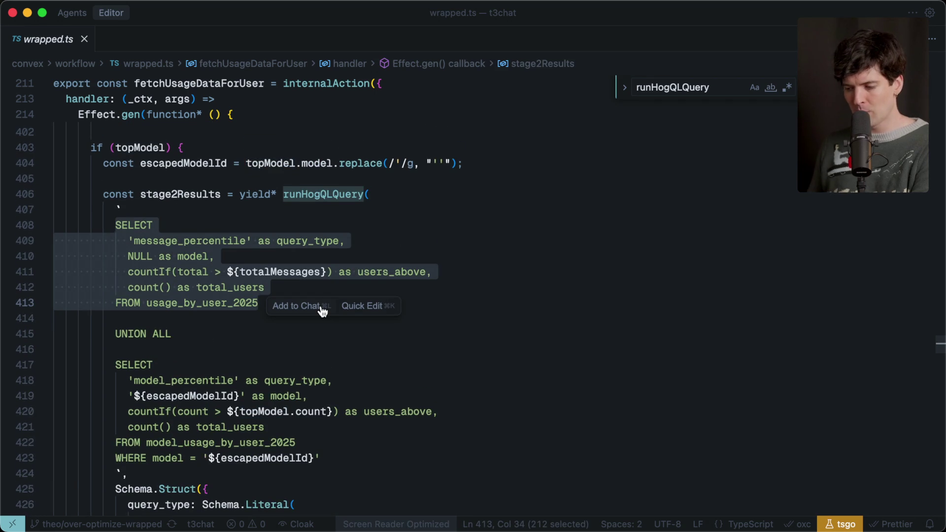
click(297, 348)
scroll(294, 352, down, 7)
scroll(295, 352, up, 10)
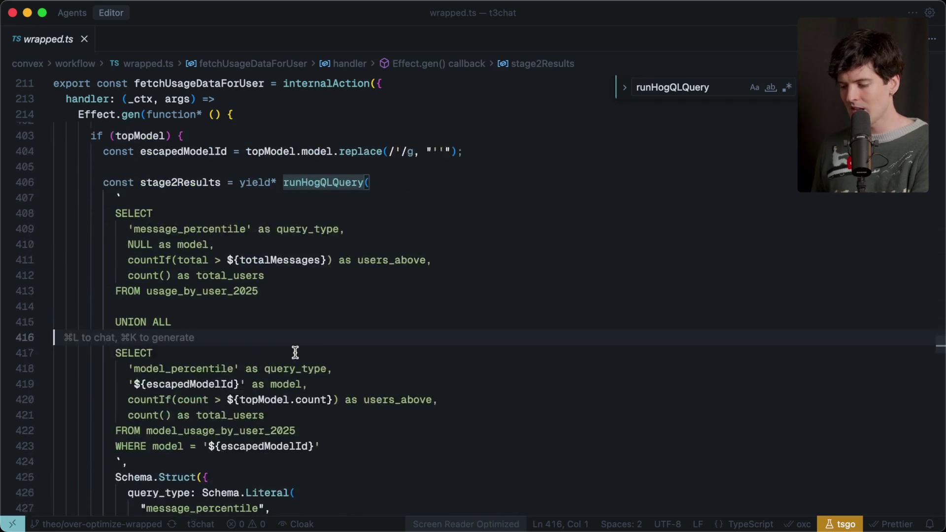
scroll(295, 353, down, 3)
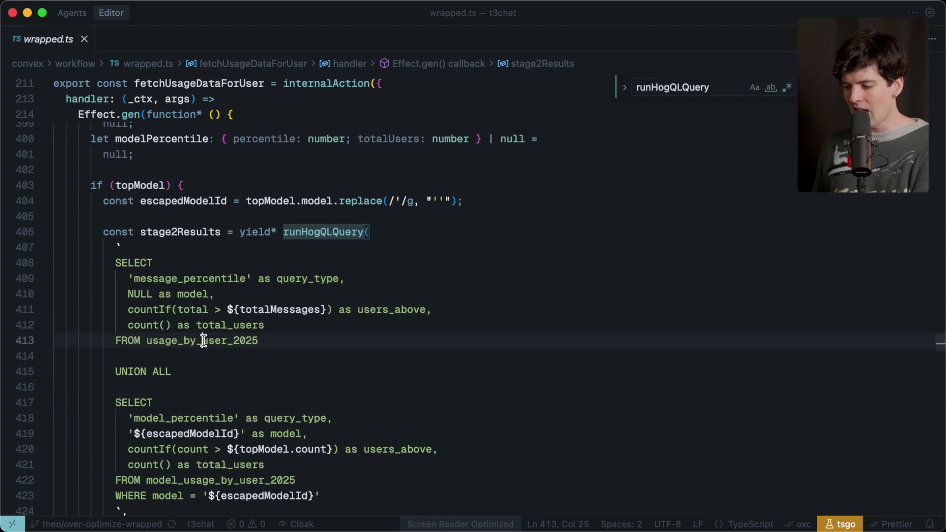
Select the usage_by_user_2025 and model_usage_by_user_2025 table names in the query
double_click(206, 340)
scroll(202, 355, down, 3)
double_click(193, 391)
scroll(282, 355, down, 8)
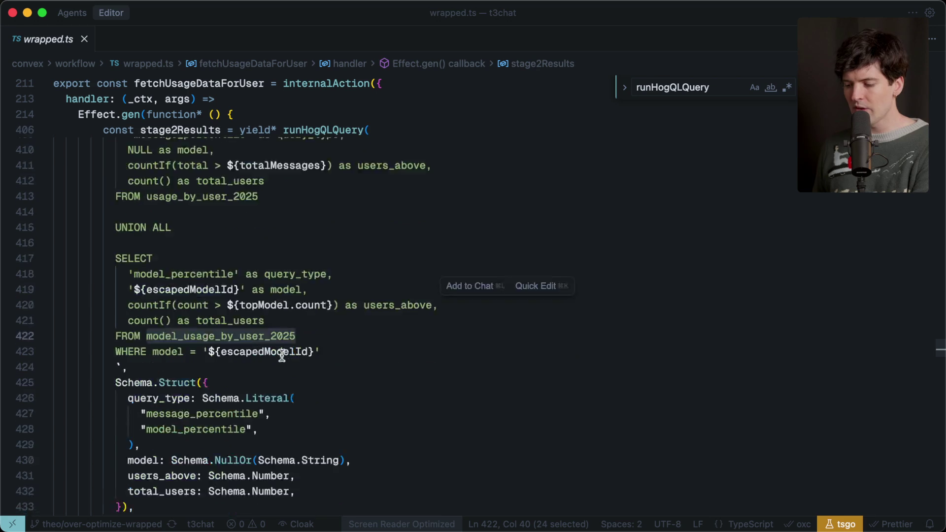
scroll(282, 355, up, 8)
scroll(282, 355, up, 20)
scroll(282, 355, down, 3)
scroll(282, 355, up, 18)
scroll(281, 355, up, 10)
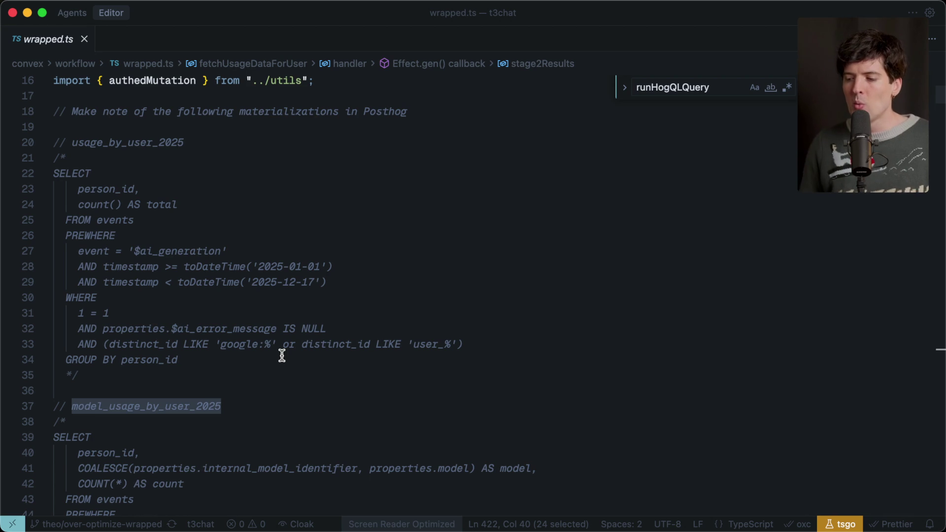
Select the usage_by_user_2025 note and its SQL query, then the 2025-12-17 end date cutoff
double_click(150, 142)
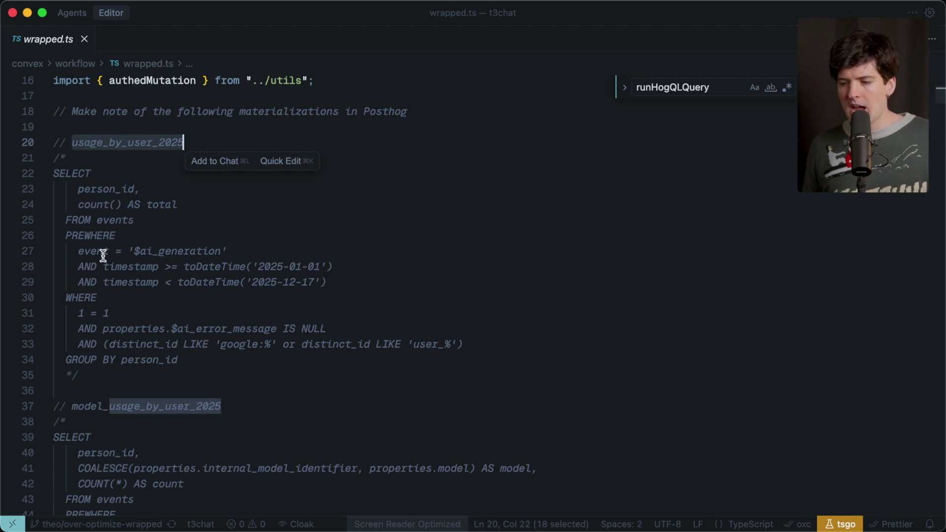
click(95, 378)
shift+click(53, 142)
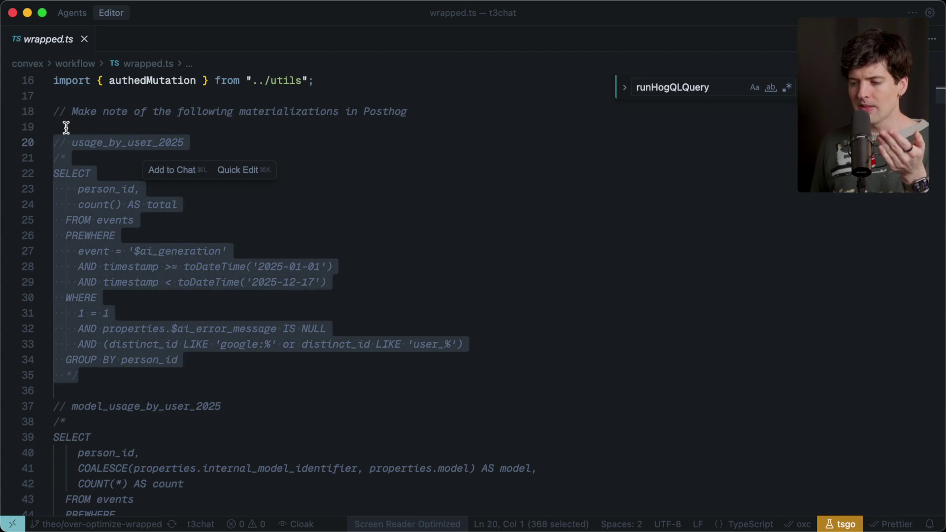
click(66, 128)
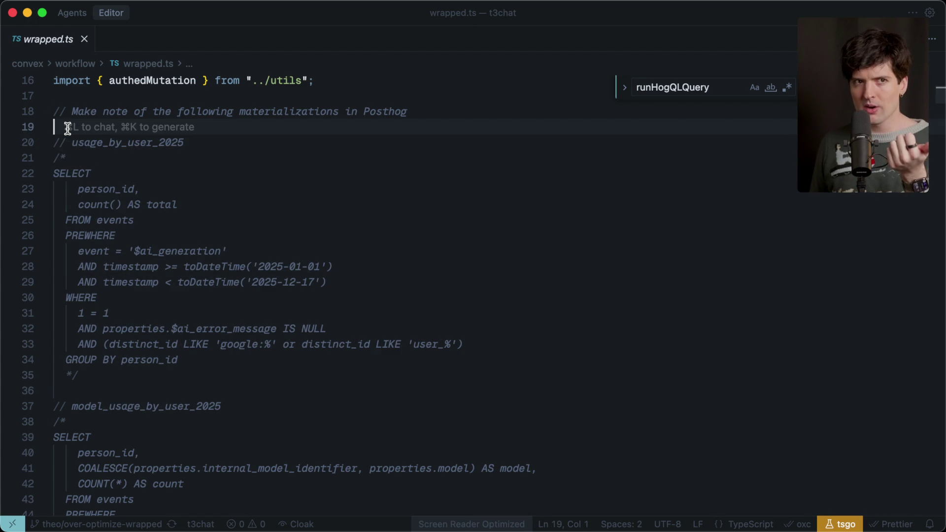
drag(54, 173, 79, 375)
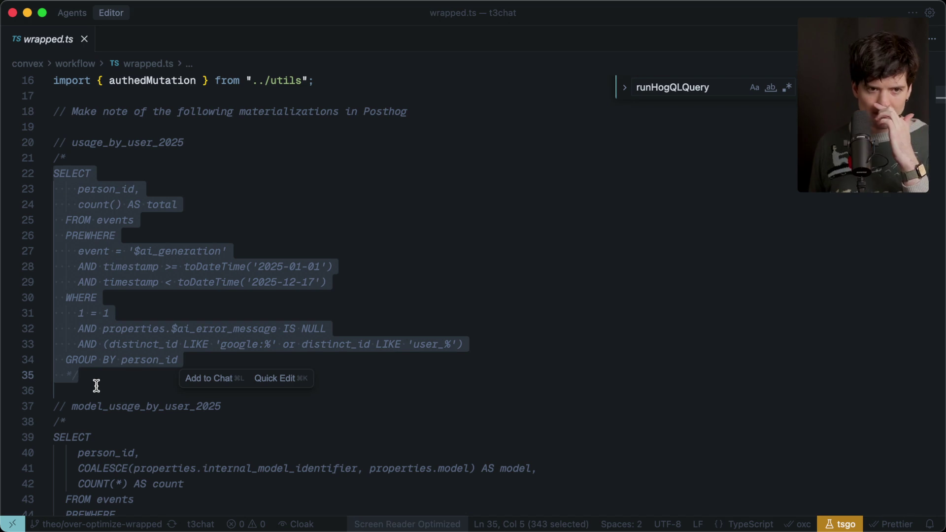
click(97, 386)
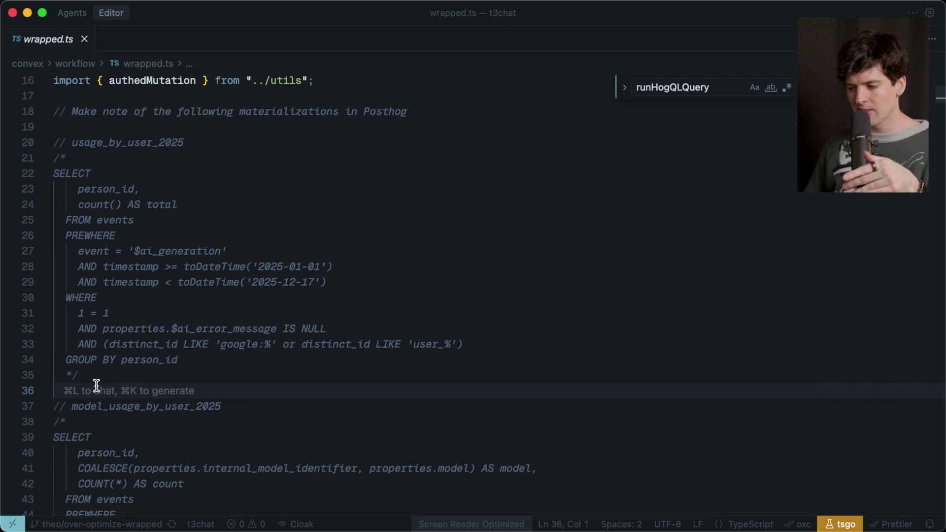
drag(178, 282, 380, 287)
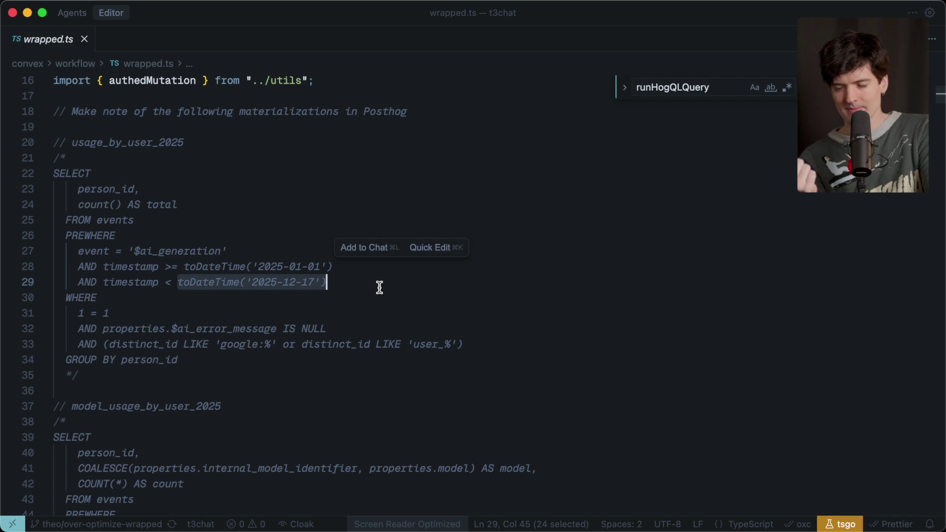
Select the usage_by_user_2025 name again and the weekday stat columns on line 73
double_click(143, 143)
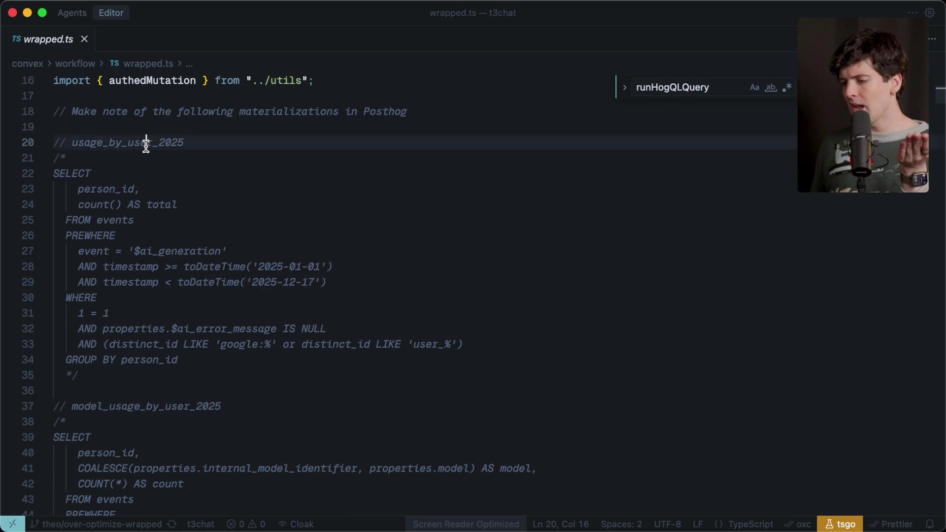
scroll(157, 378, down, 5)
scroll(156, 379, down, 10)
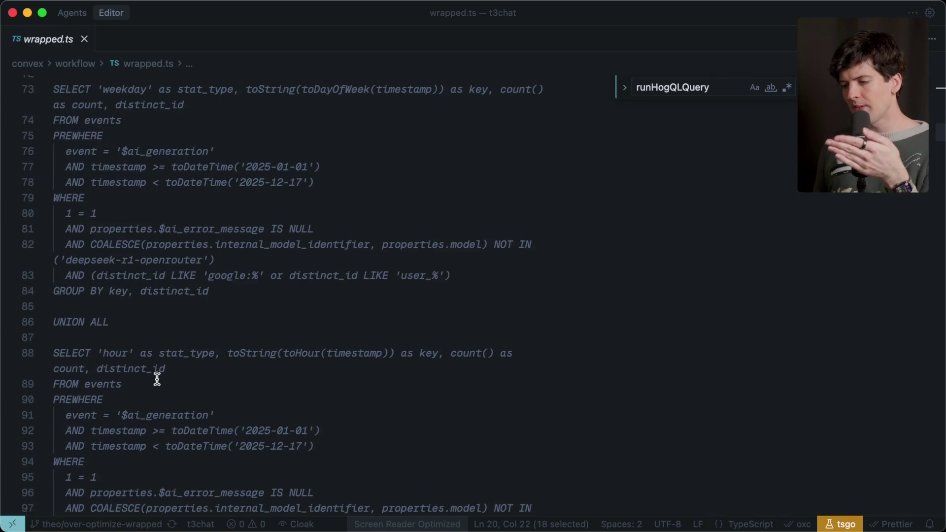
drag(177, 83, 207, 101)
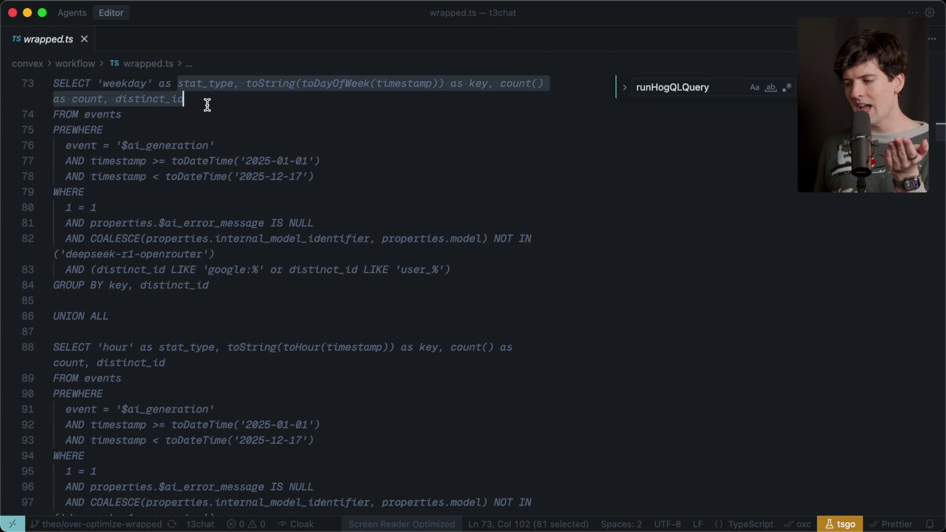
scroll(205, 152, down, 10)
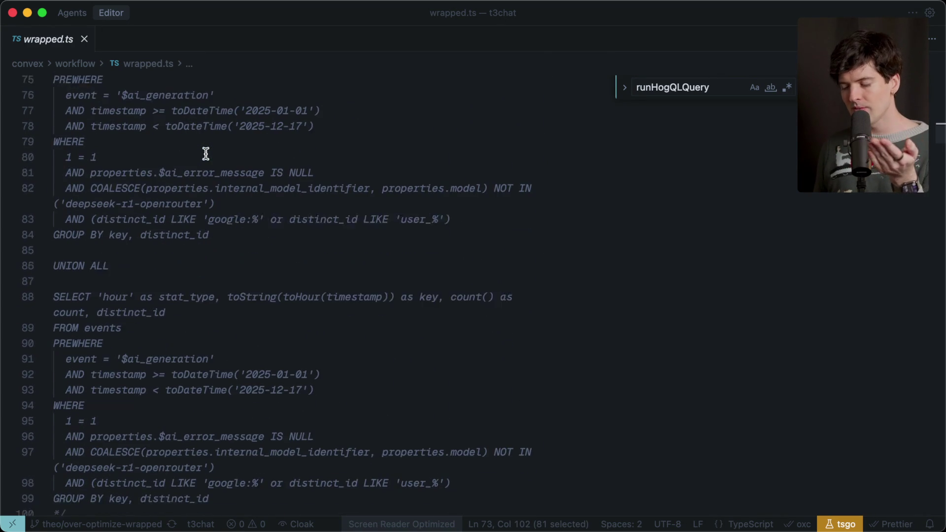
scroll(205, 153, down, 20)
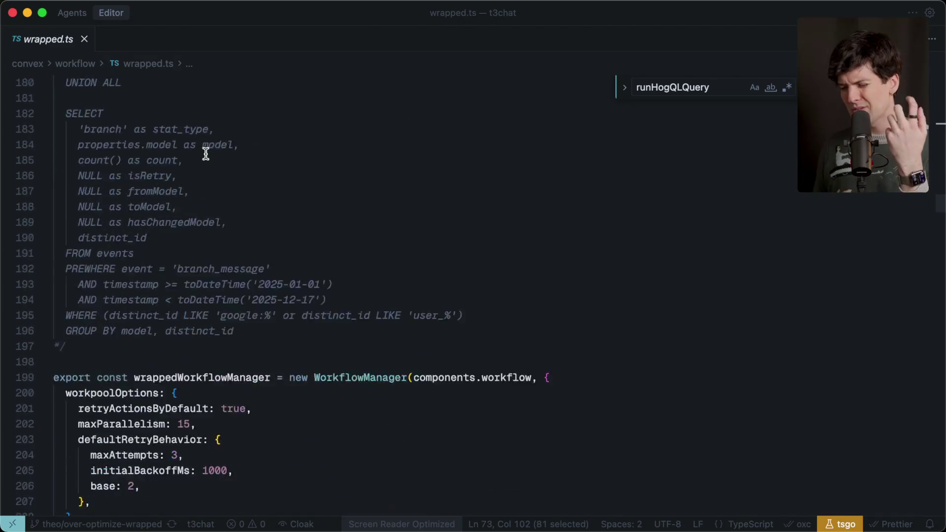
scroll(205, 153, down, 15)
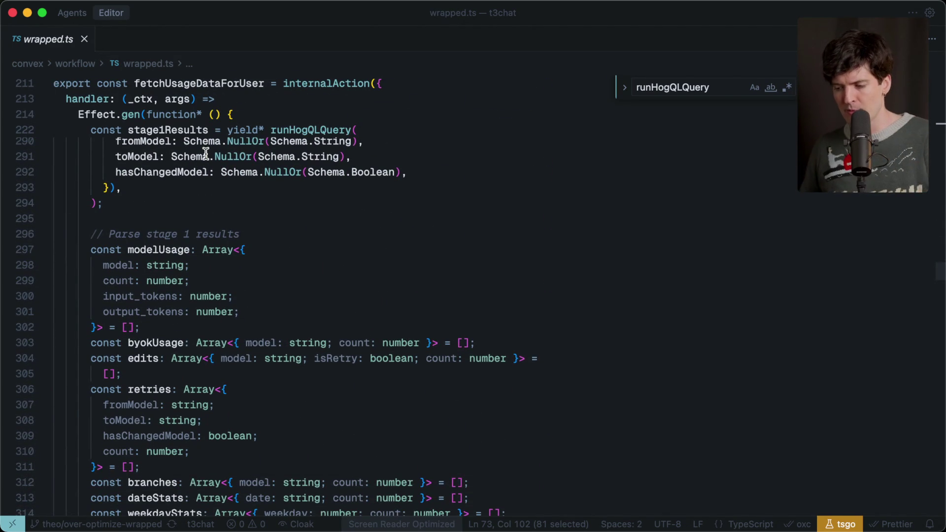
scroll(205, 153, down, 20)
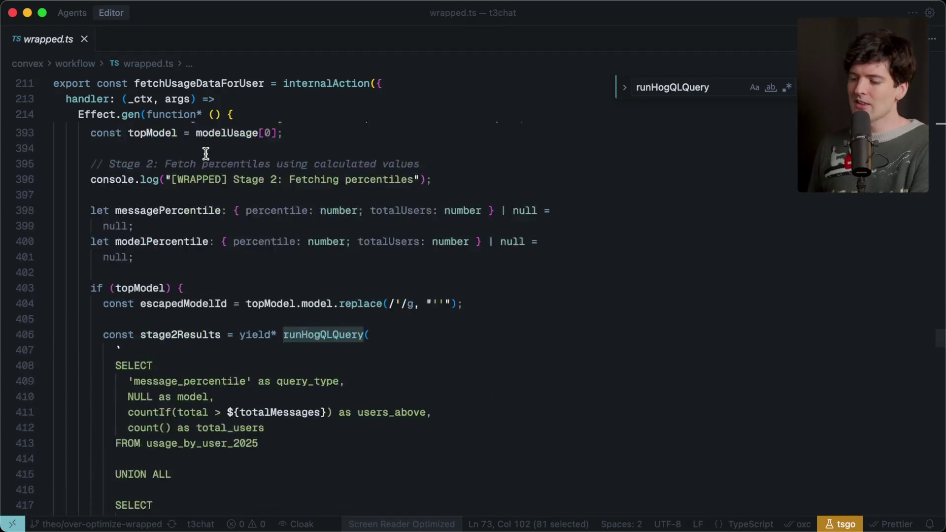
scroll(206, 153, up, 6)
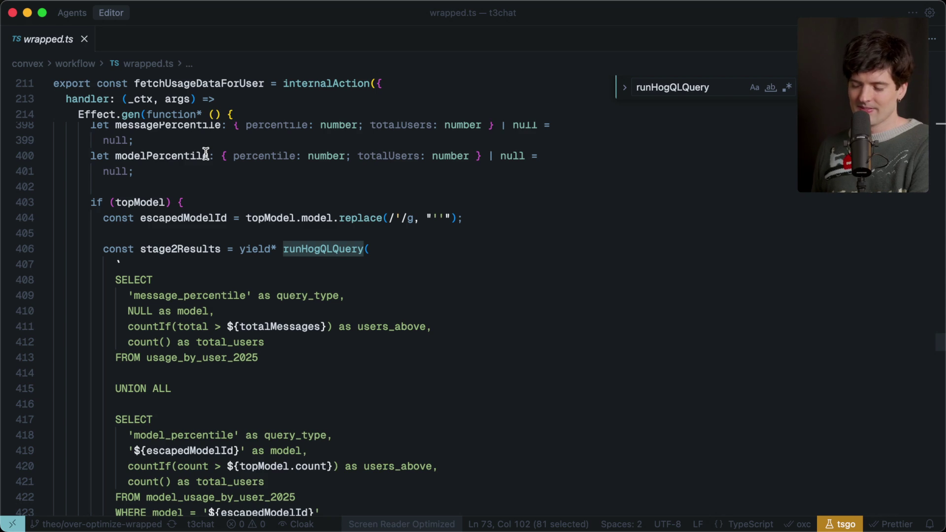
Go to the PostHog documentation home in the browser and search for 'endpoints'
key(super+Tab)
key(super+Tab)
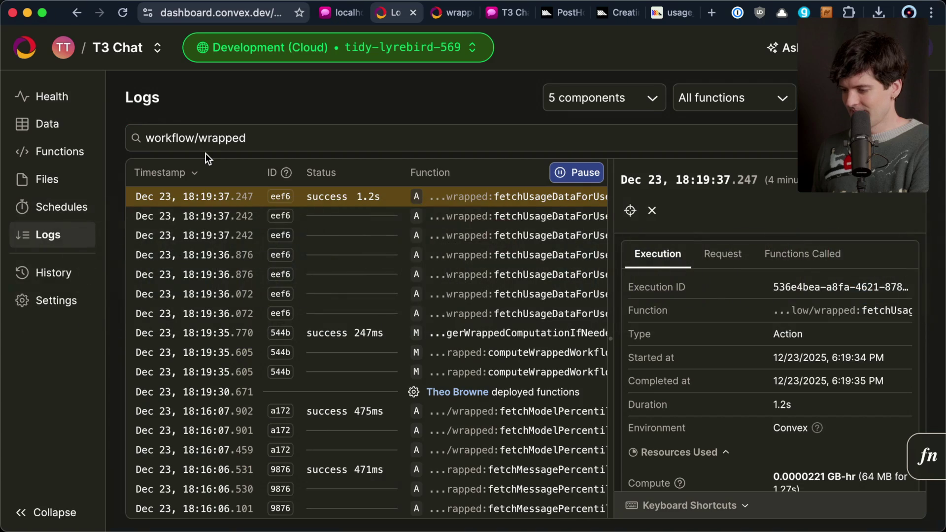
click(560, 13)
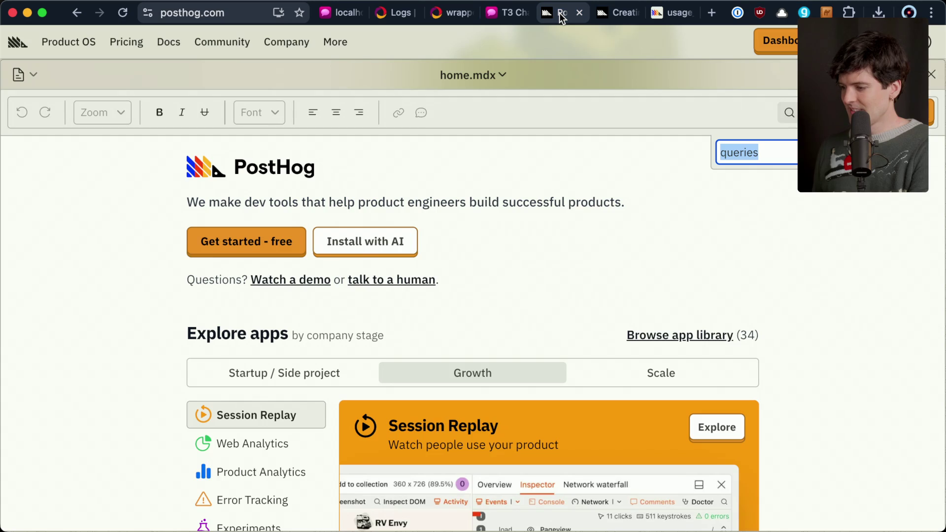
click(608, 17)
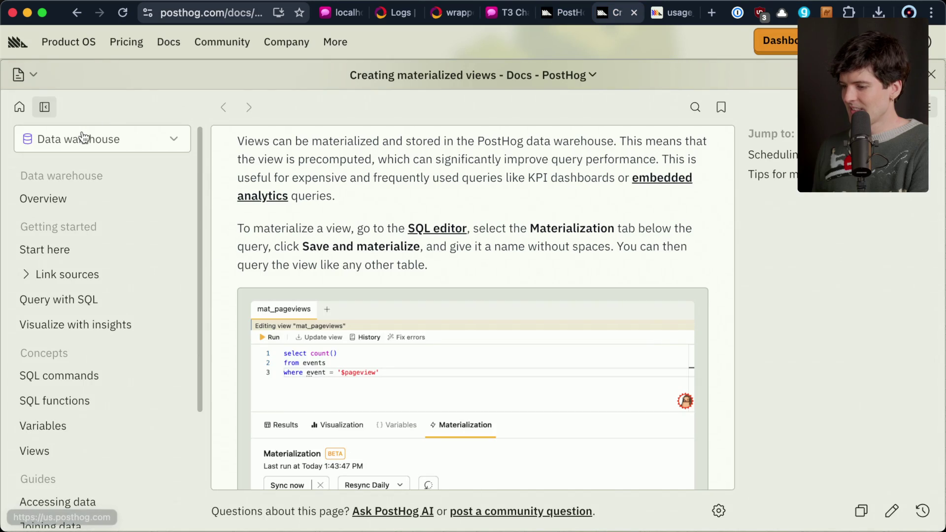
scroll(77, 347, down, 3)
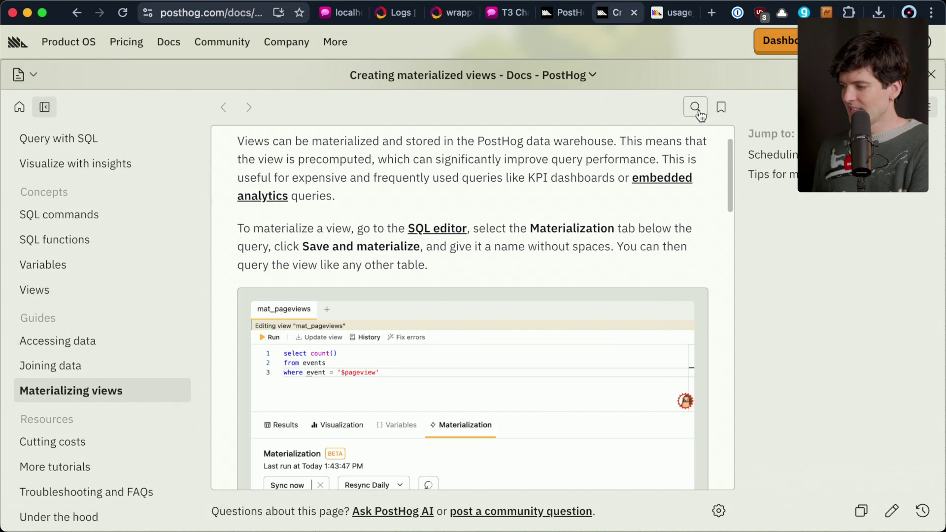
click(19, 107)
key(super+a)
text(endpoints)
Open the Getting started with endpoints result and its Endpoints overview page
scroll(118, 490, down, 2)
scroll(117, 490, down, 6)
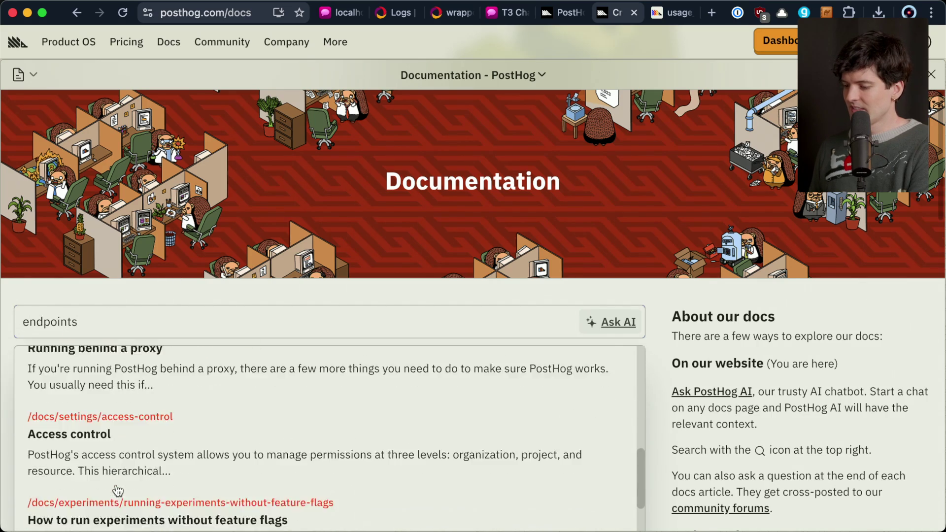
scroll(117, 491, down, 10)
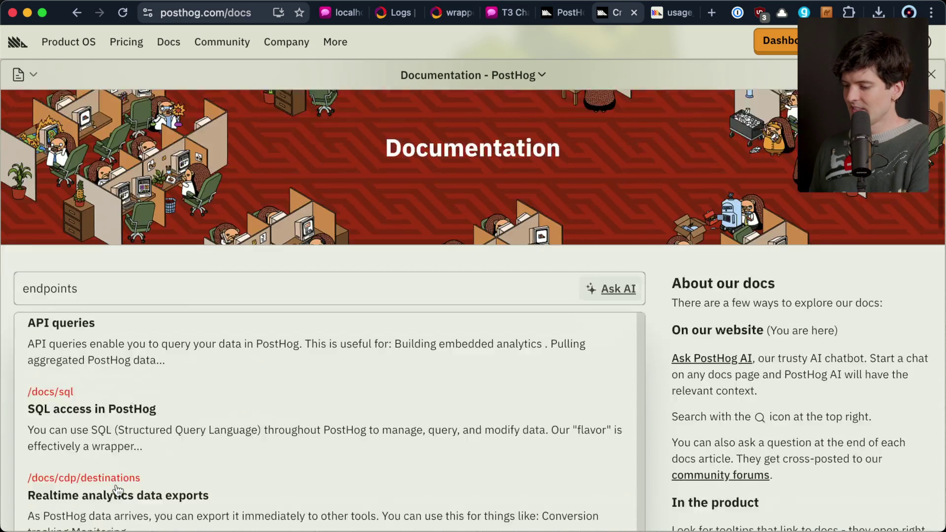
scroll(200, 291, up, 15)
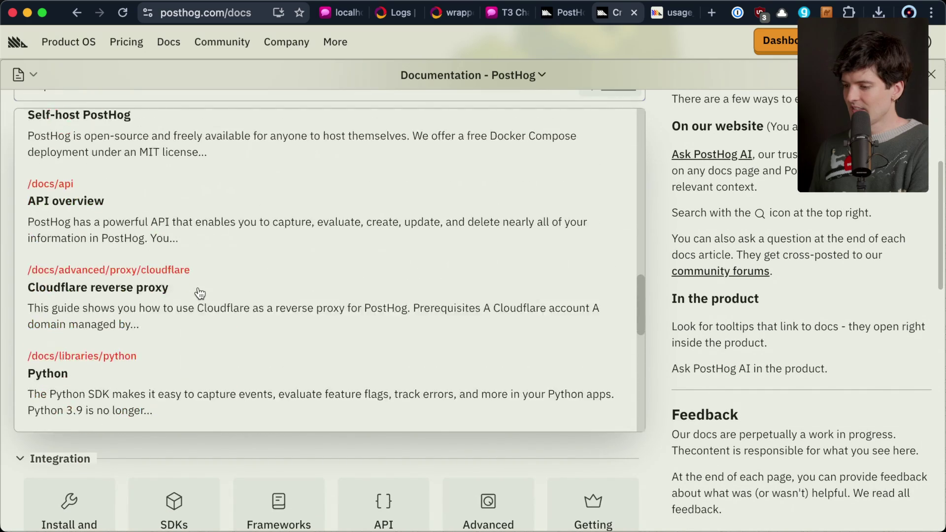
scroll(199, 290, up, 10)
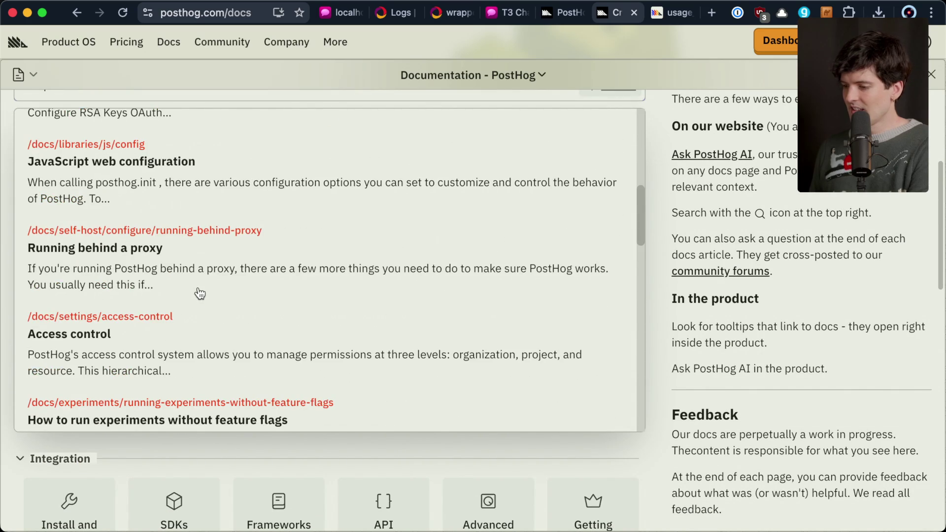
scroll(197, 291, up, 5)
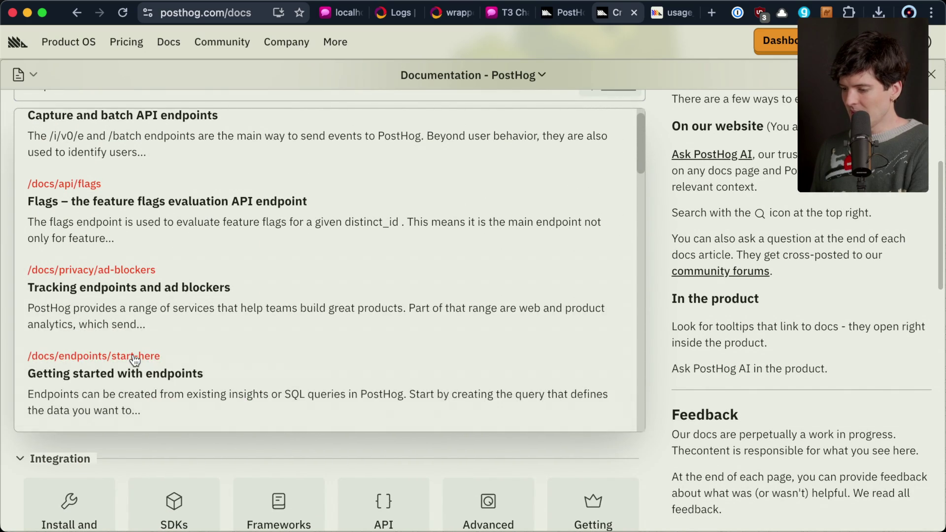
click(135, 356)
click(91, 206)
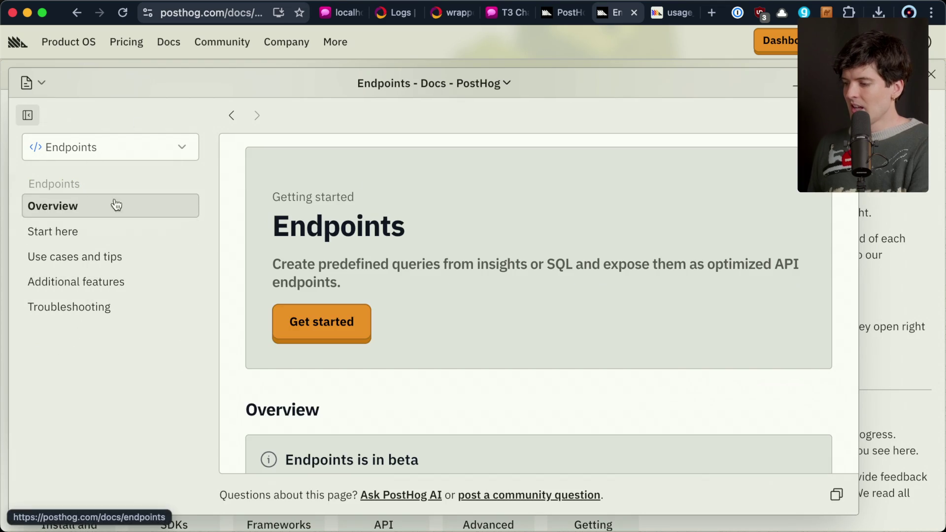
Expand the Endpoints overview page to full width and read through it
click(819, 83)
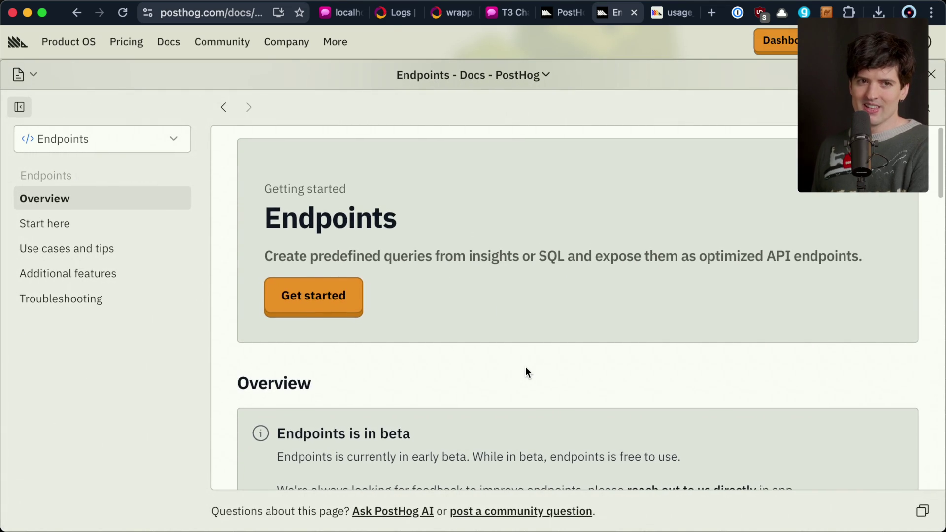
scroll(526, 367, down, 4)
scroll(526, 367, down, 1)
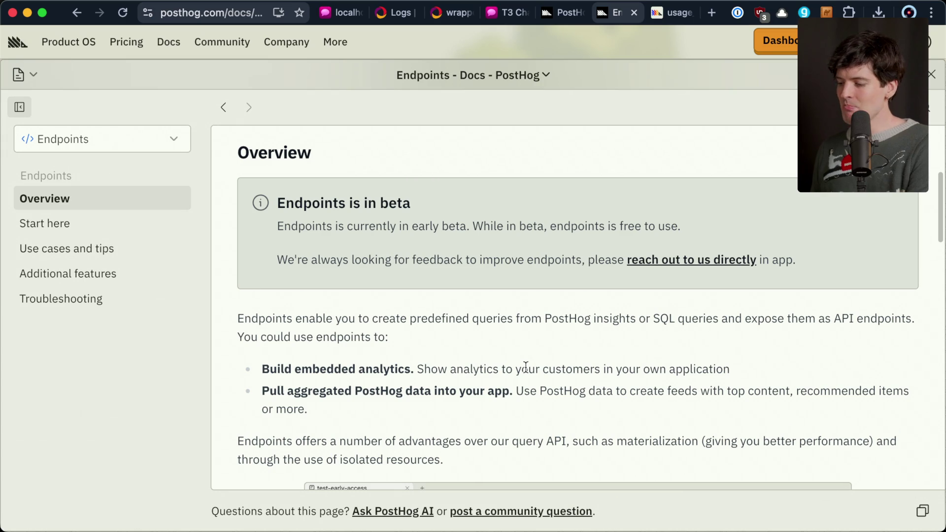
scroll(525, 367, down, 5)
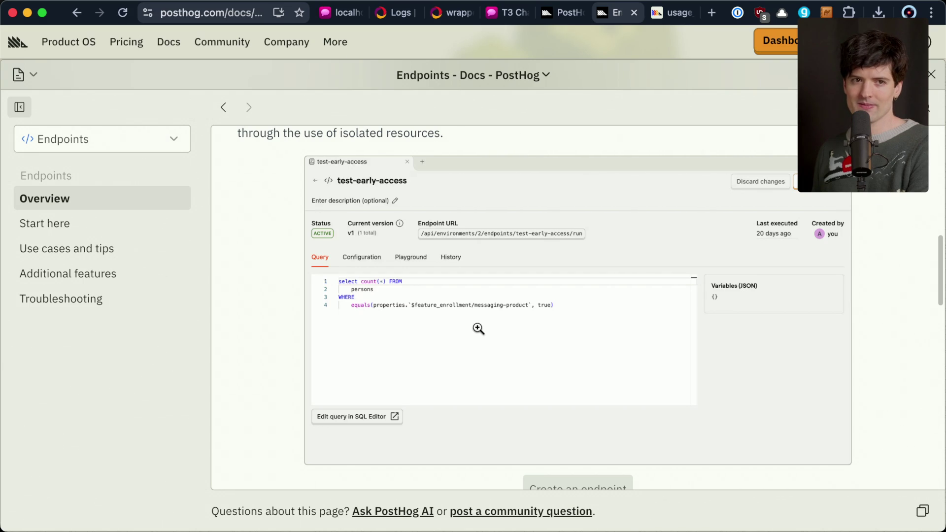
click(671, 14)
Expand and collapse the Stripe subscription revenue view's columns
scroll(169, 418, down, 1)
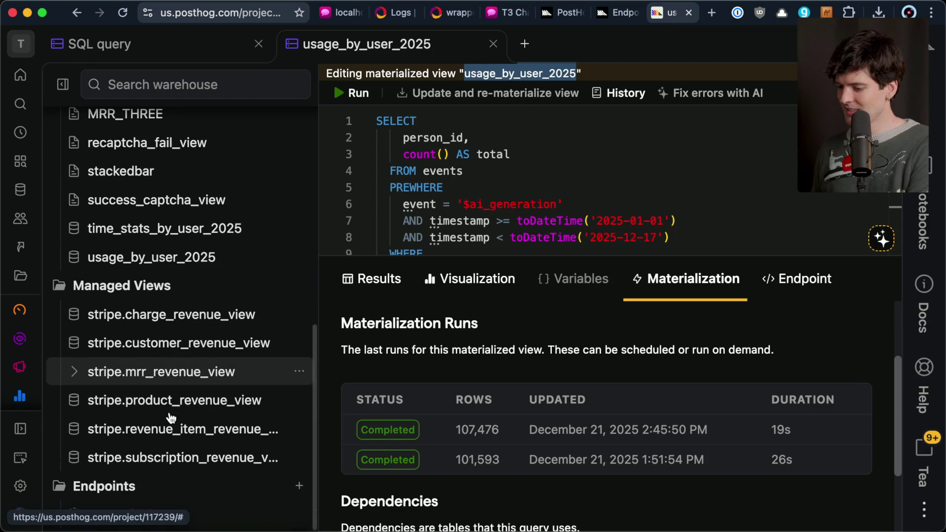
click(143, 494)
scroll(79, 512, down, 5)
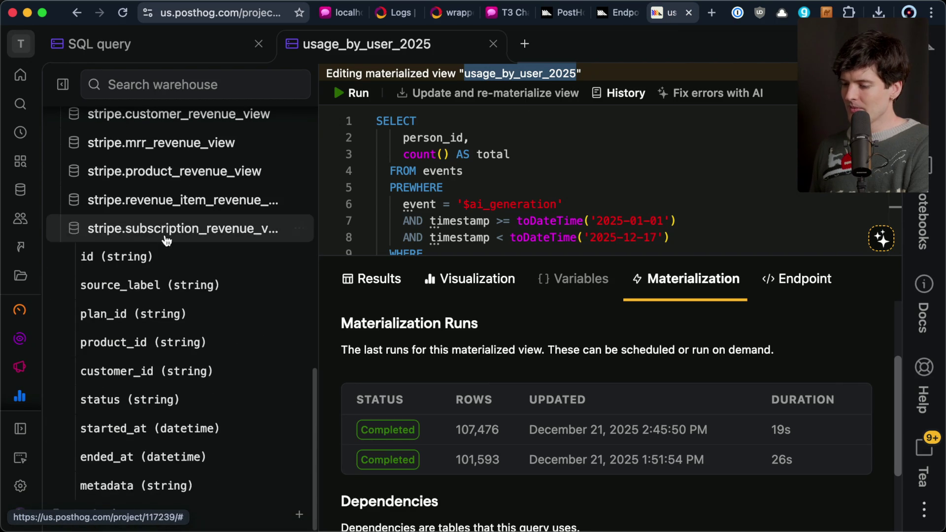
click(78, 228)
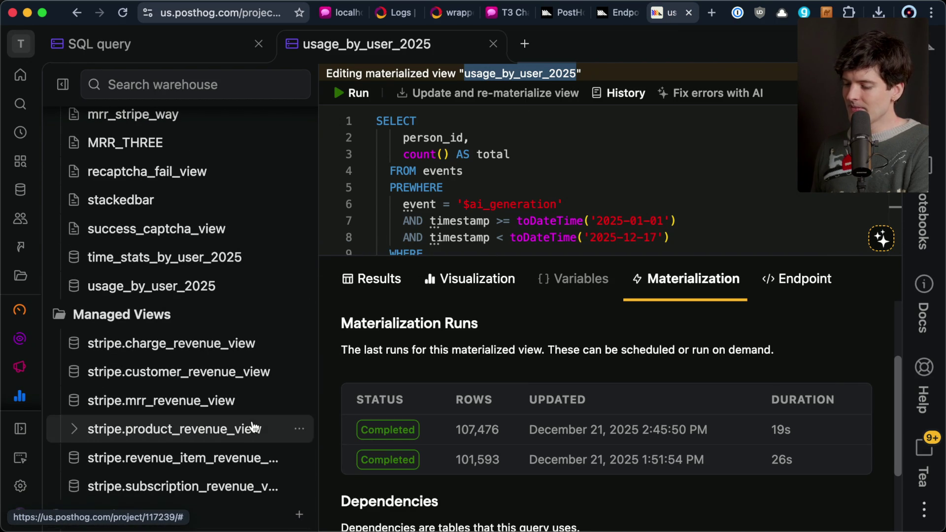
Open the Endpoints (BETA) page from the expanded left navigation
scroll(253, 427, down, 2)
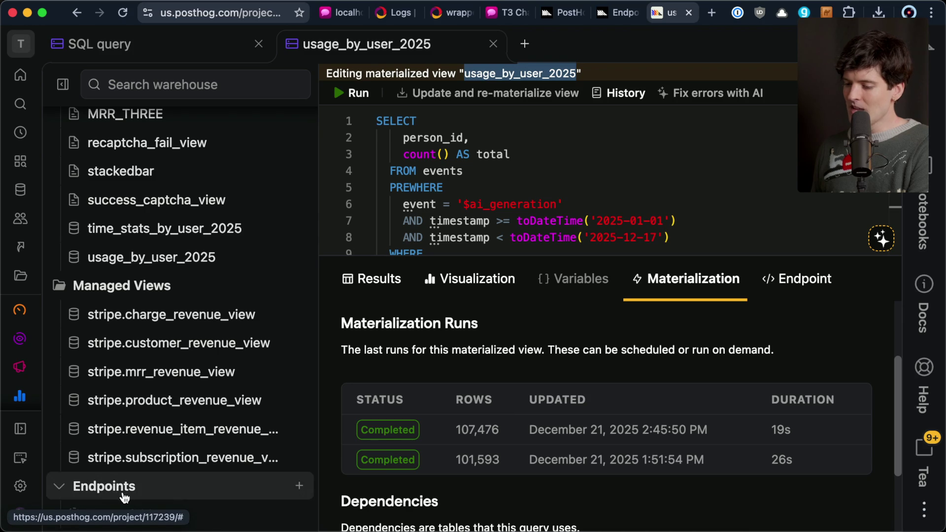
scroll(3, 313, down, 5)
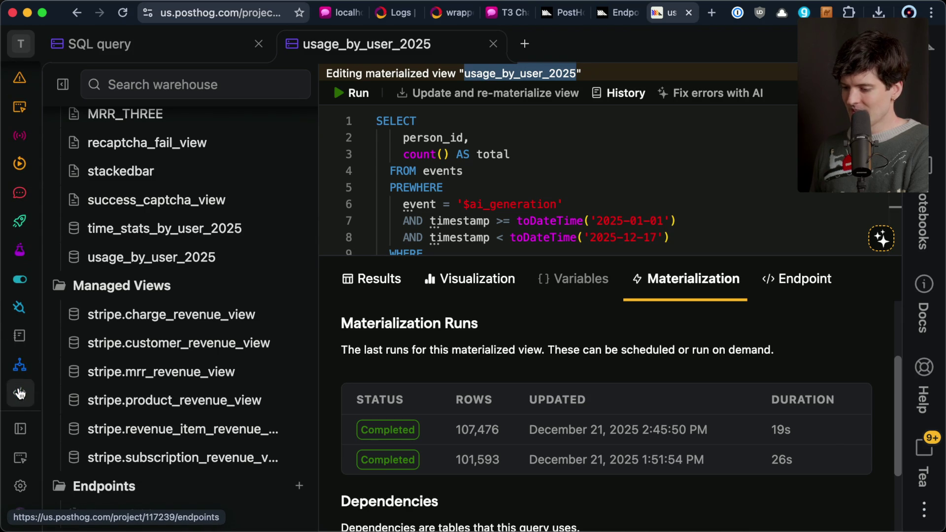
click(20, 432)
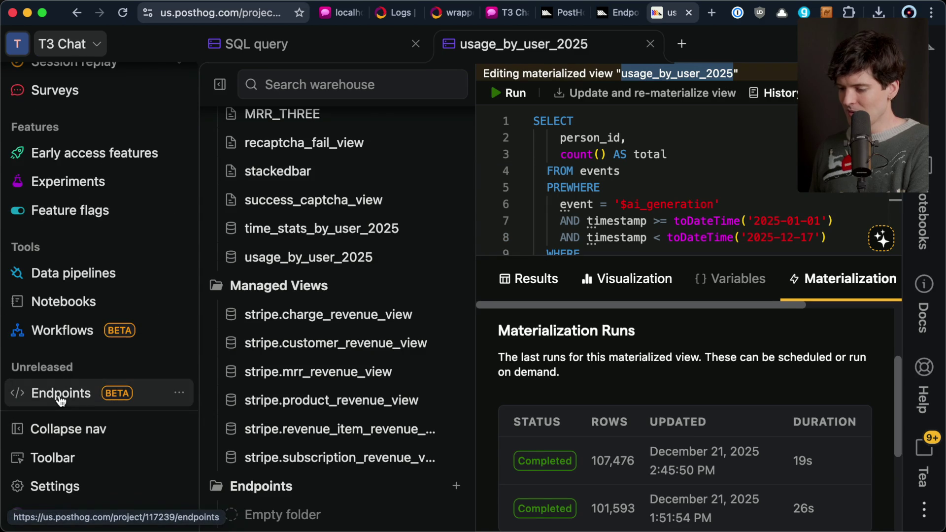
click(60, 394)
click(77, 431)
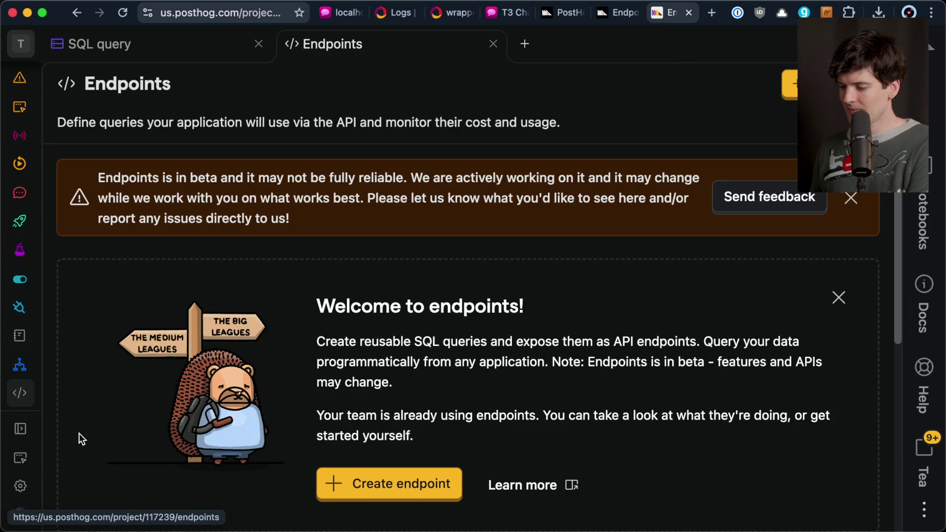
scroll(286, 364, down, 6)
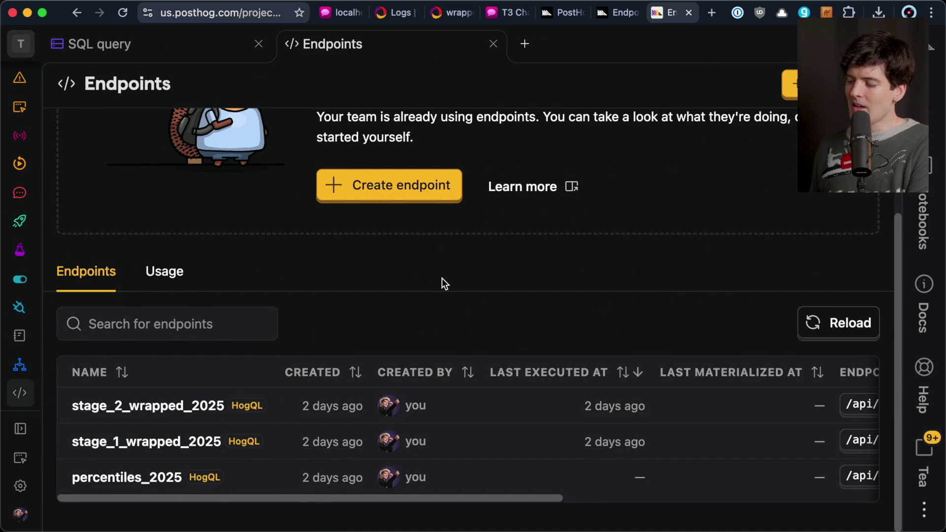
Open the stage_1_wrapped_2025 endpoint and read through its query
click(166, 445)
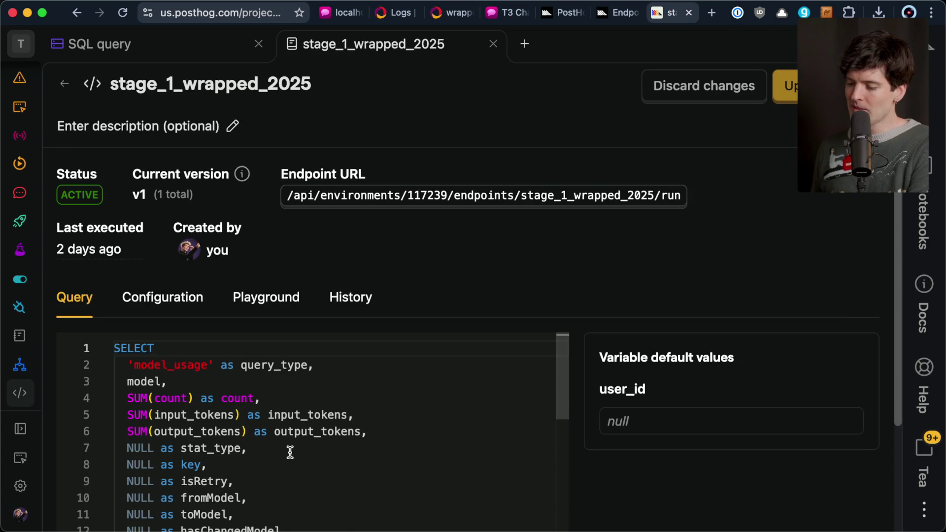
scroll(290, 452, down, 10)
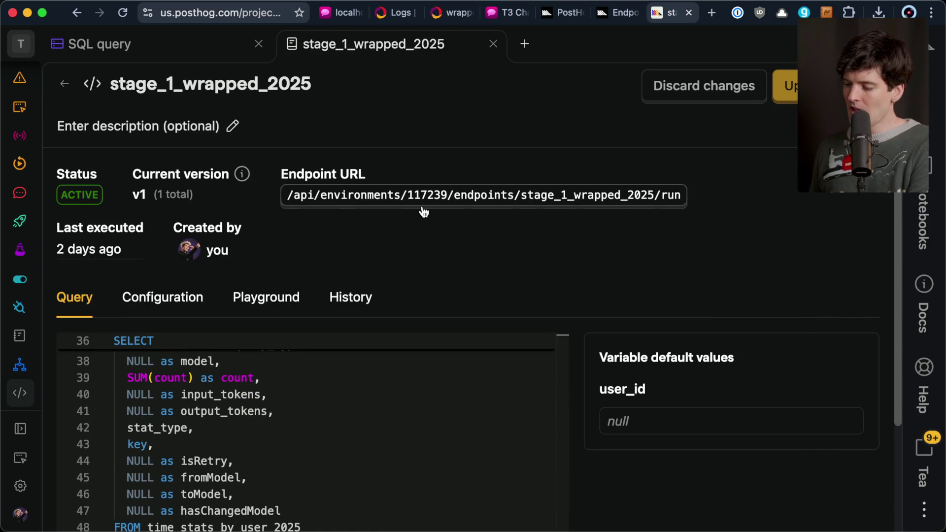
scroll(422, 209, down, 3)
scroll(379, 313, up, 1)
scroll(379, 313, up, 10)
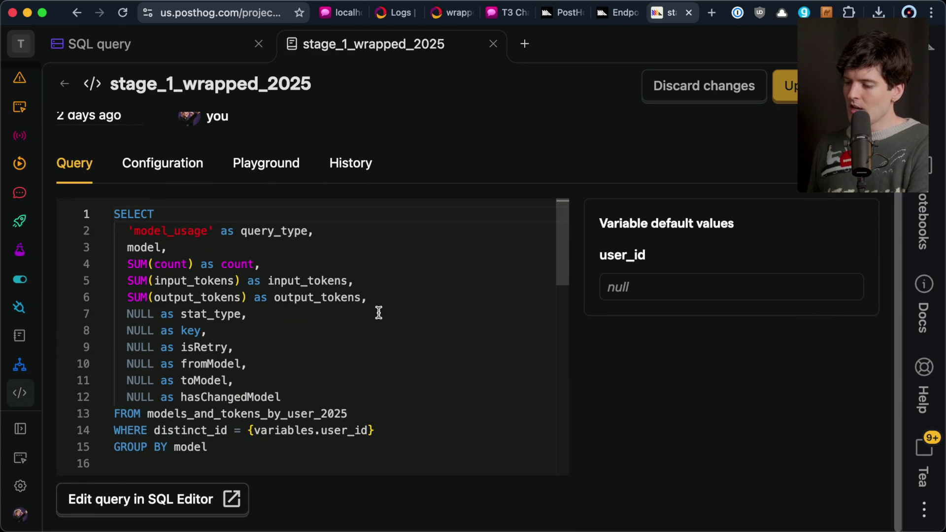
scroll(464, 130, up, 3)
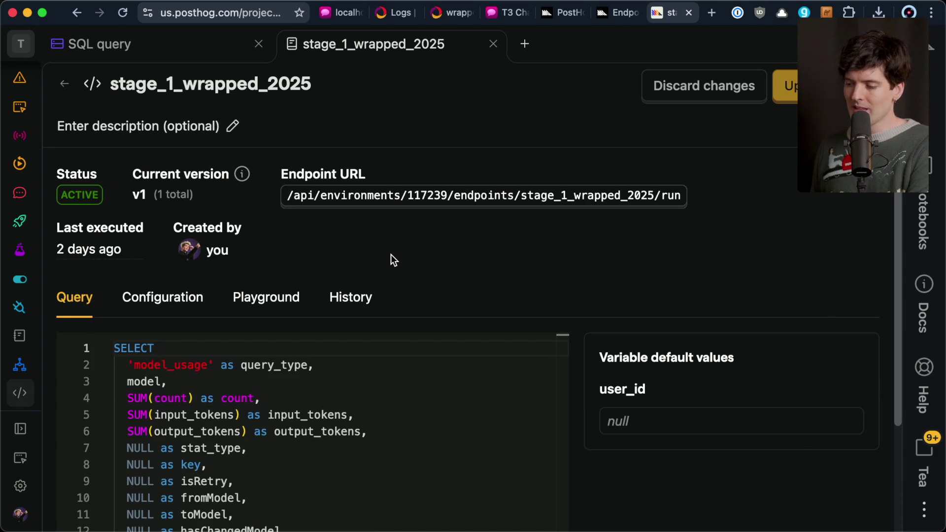
Copy PR #1473's branch name from GitHub and git checkout it in the t3chat terminal
key(super+grave)
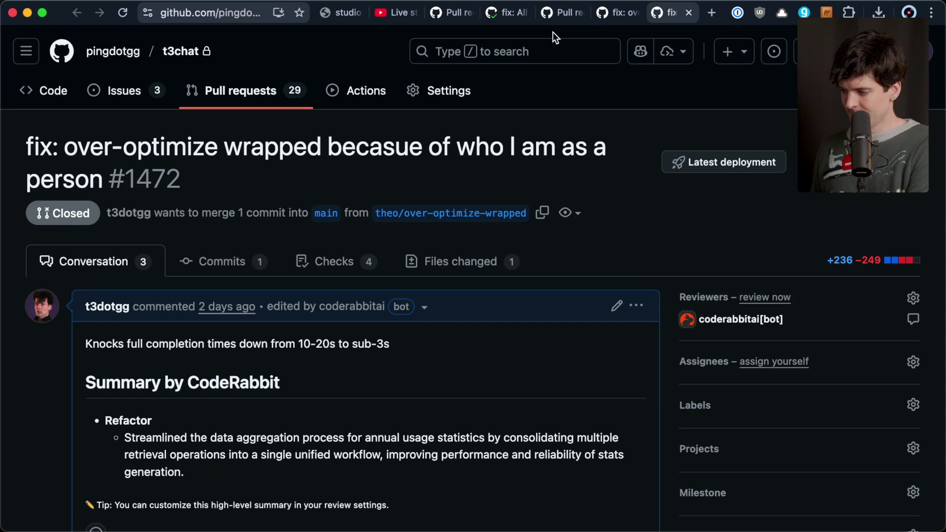
click(613, 16)
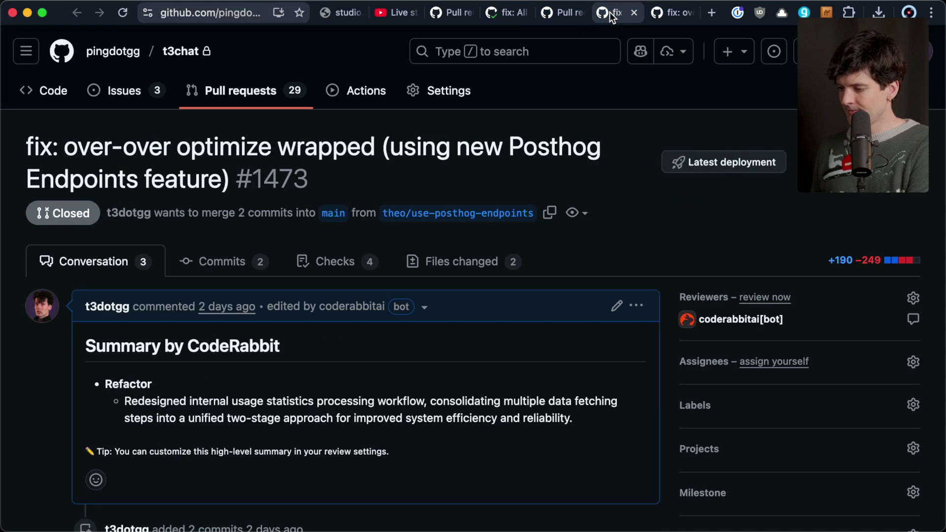
click(549, 213)
key(super+Tab)
key(super+Tab)
key(super+Tab)
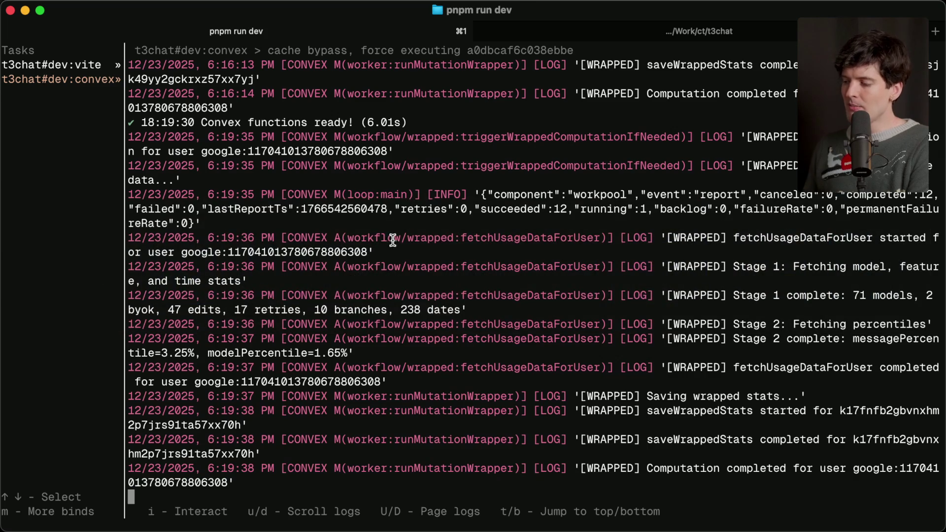
key(super+2)
text(git checkout)
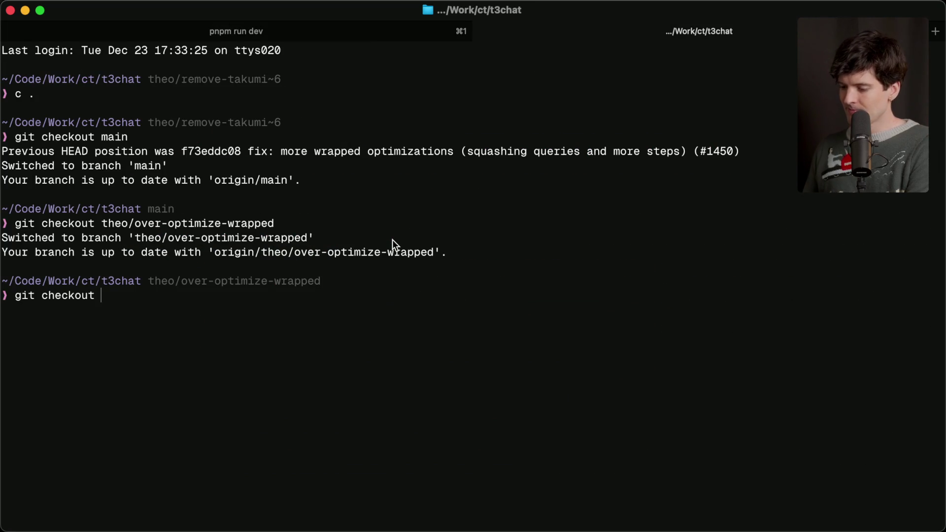
key(super+v)
key(Return)
key(super+Tab)
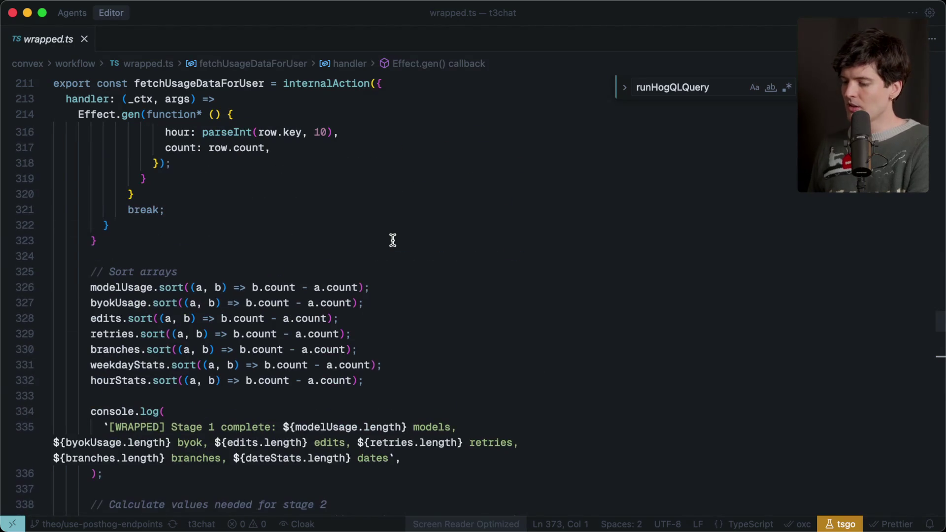
Find the stage_1_wrapped_2025 runPosthogEndpoint call in wrapped.ts and jump to its definition
scroll(392, 240, down, 15)
scroll(393, 240, up, 14)
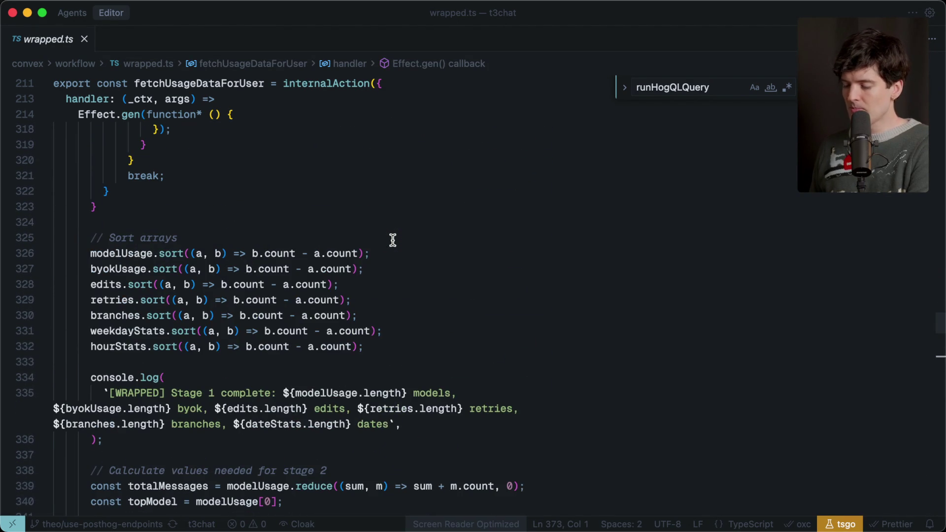
scroll(393, 240, up, 20)
scroll(393, 240, up, 20)
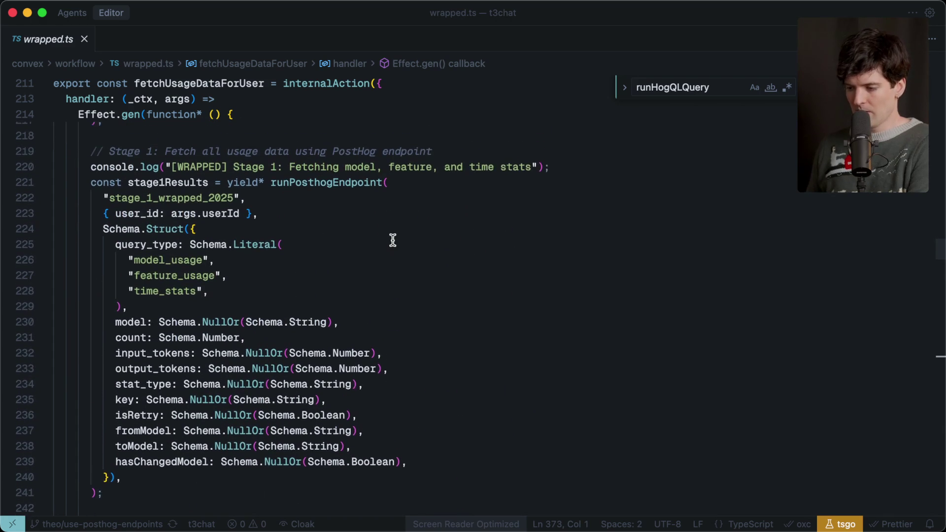
scroll(393, 240, up, 20)
scroll(393, 240, down, 4)
scroll(287, 368, down, 8)
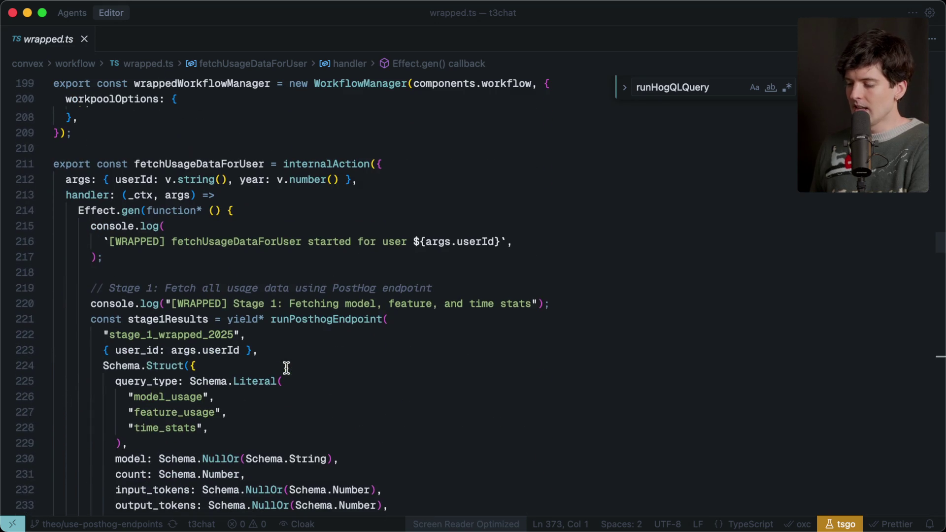
double_click(312, 319)
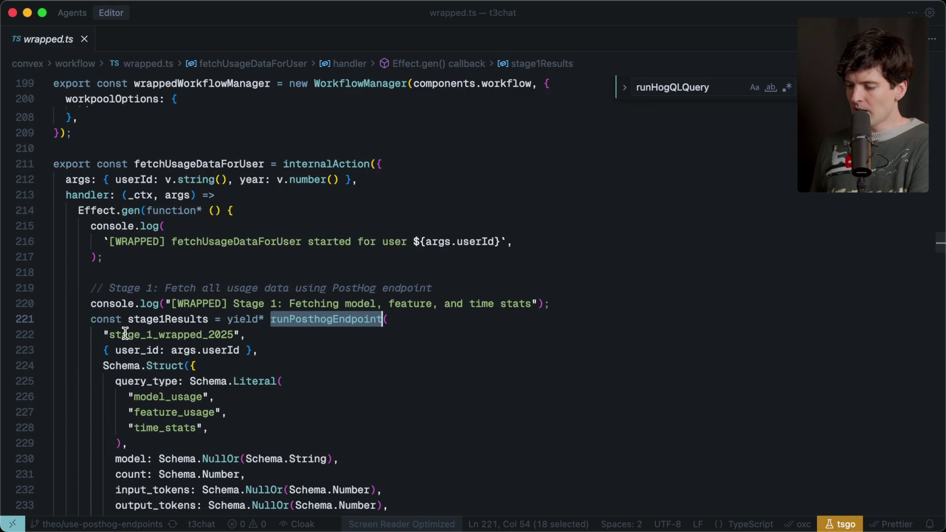
double_click(144, 340)
super+click(320, 324)
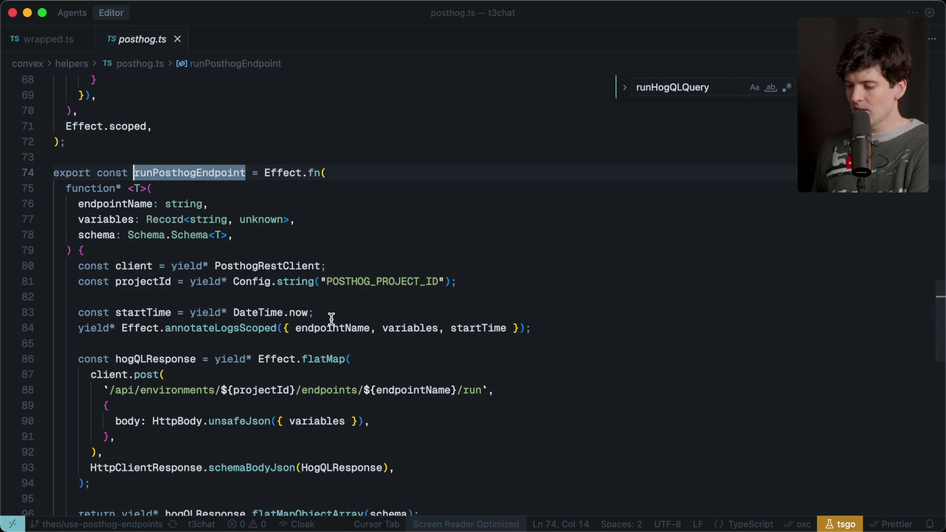
Inspect the endpoint run URL on line 88 and its endpointName uses, then return to wrapped.ts
scroll(177, 415, down, 2)
scroll(176, 416, down, 1)
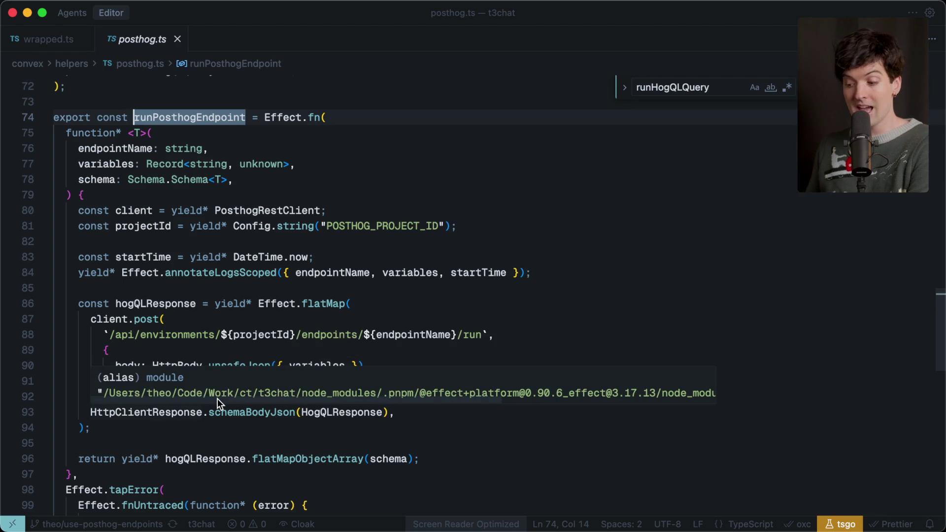
click(264, 446)
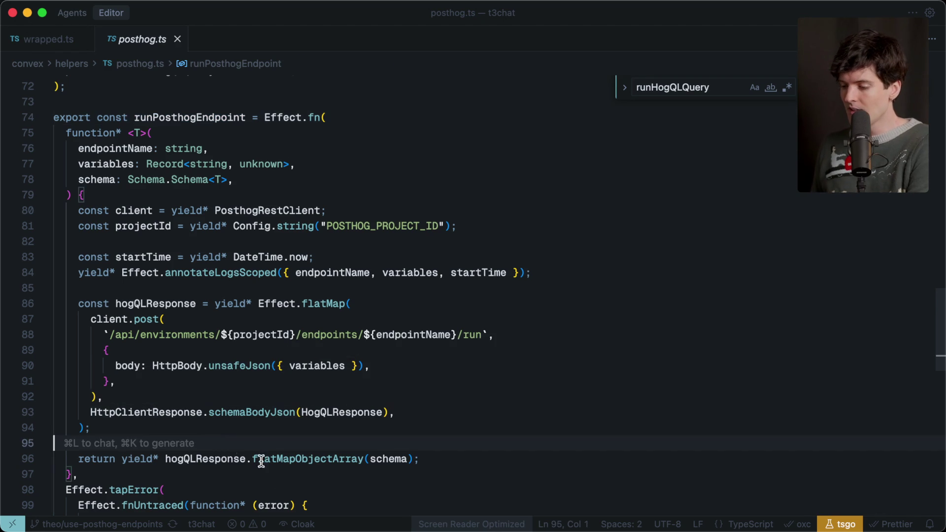
drag(103, 335, 527, 328)
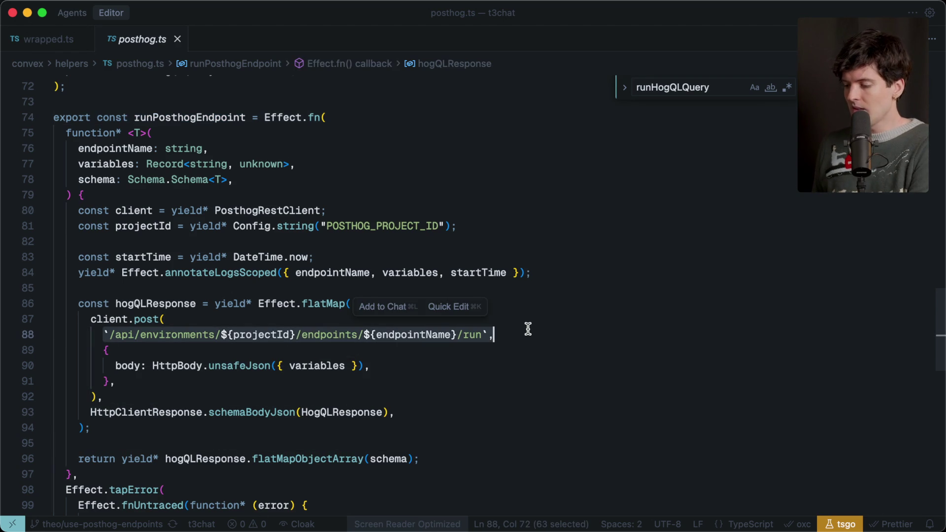
click(157, 349)
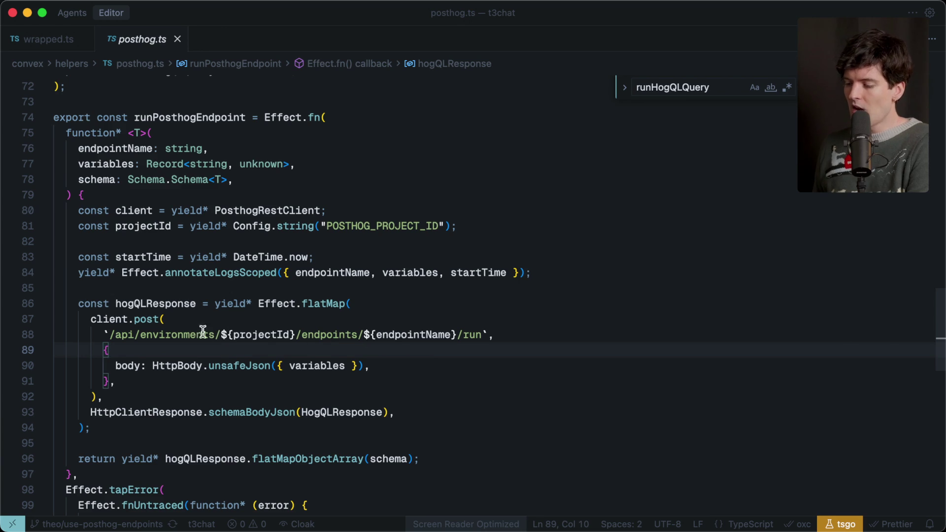
double_click(344, 335)
double_click(391, 335)
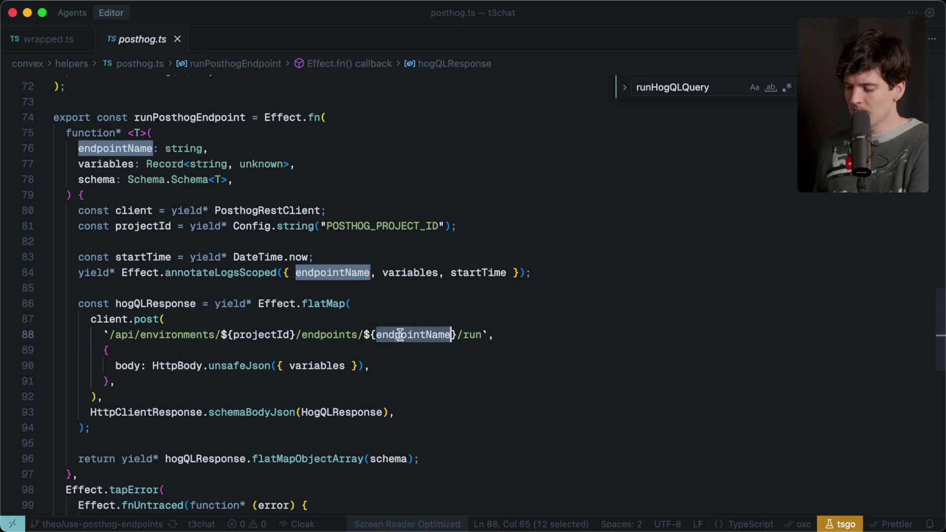
click(46, 41)
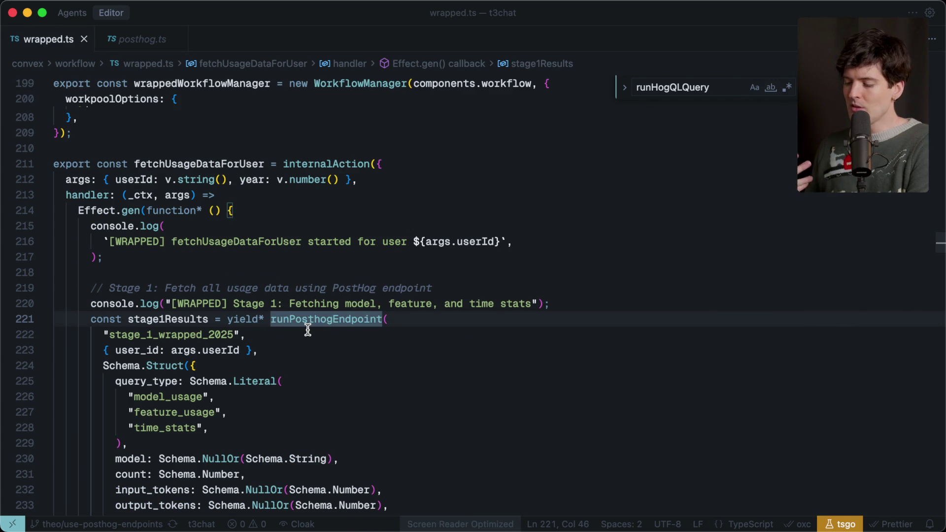
Check the running dev server output, then bring up the Convex dashboard in the browser
key(super+Tab)
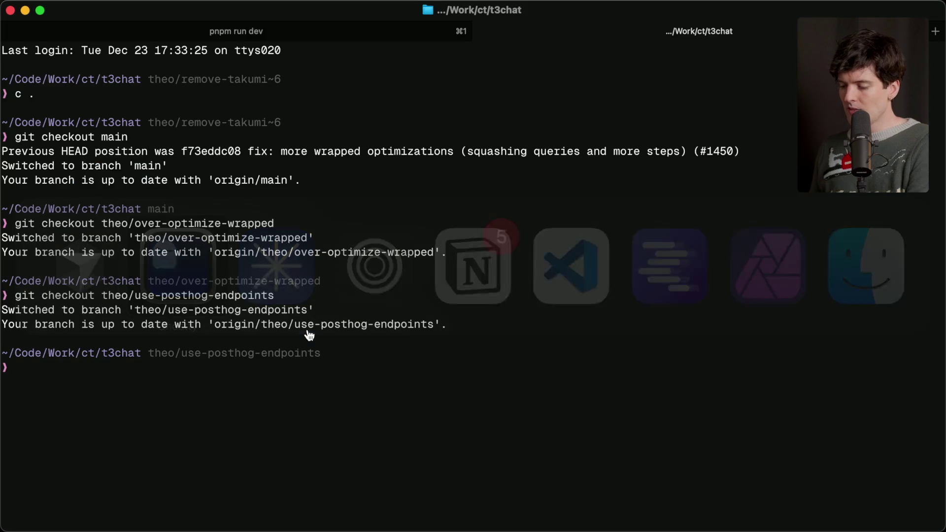
key(super+1)
key(super+Tab)
key(Tab)
key(Tab)
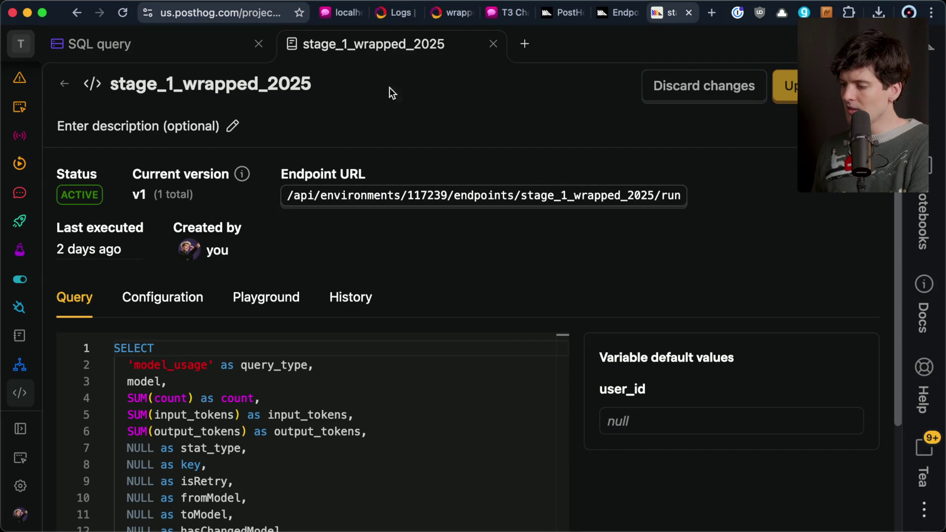
click(445, 16)
Delete the stored wrappedData document and load the local wrapped page to recompute it
click(445, 16)
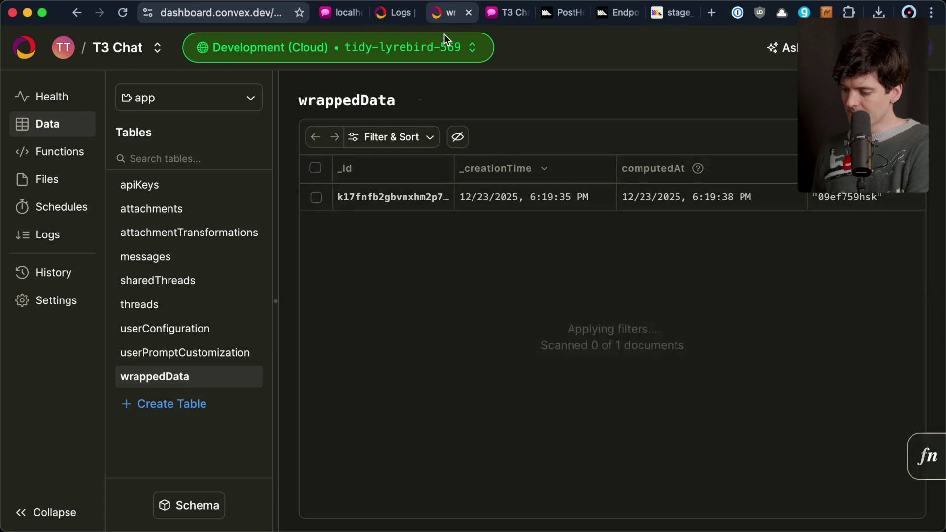
click(316, 197)
click(867, 137)
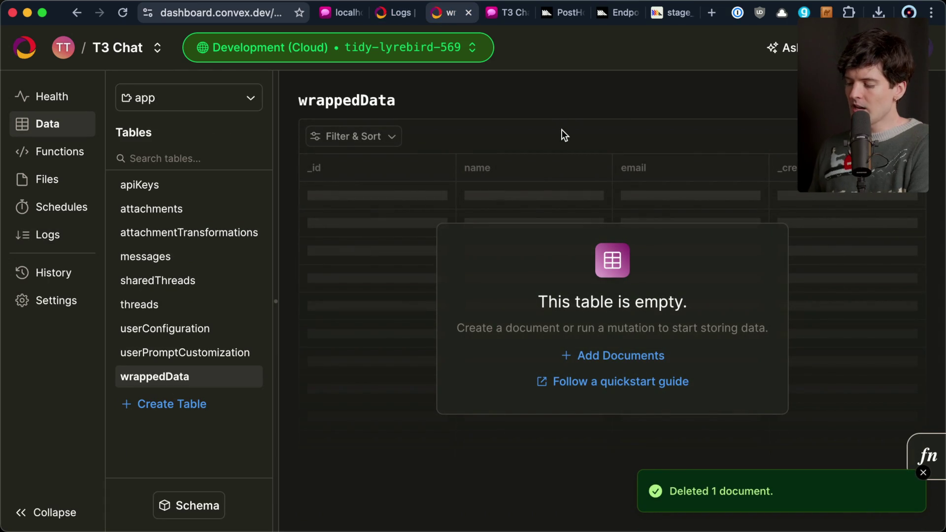
click(339, 12)
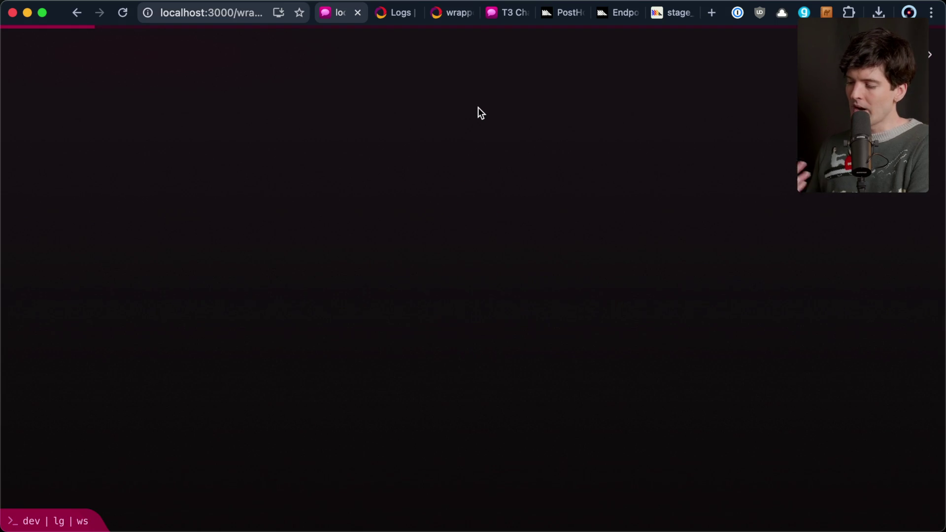
Review the wrappedData table and the workflow/wrapped logs
key(super+3)
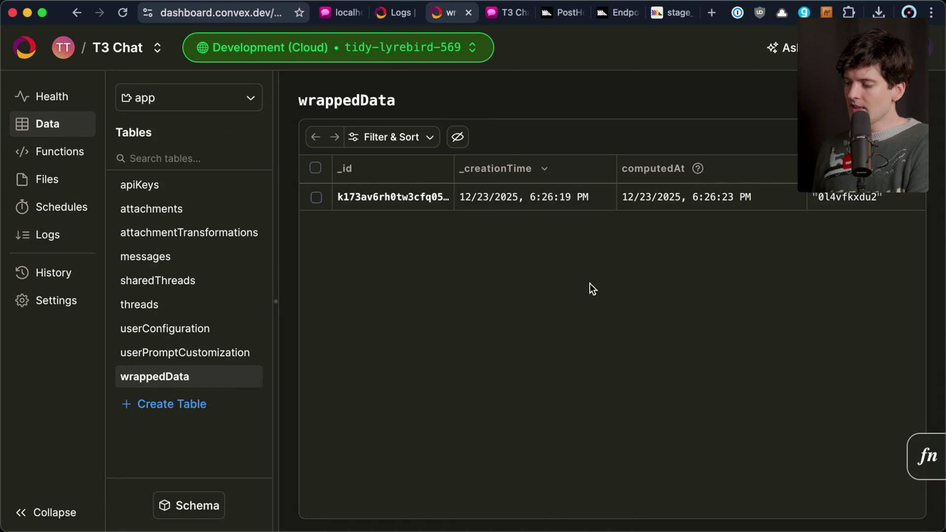
key(super+2)
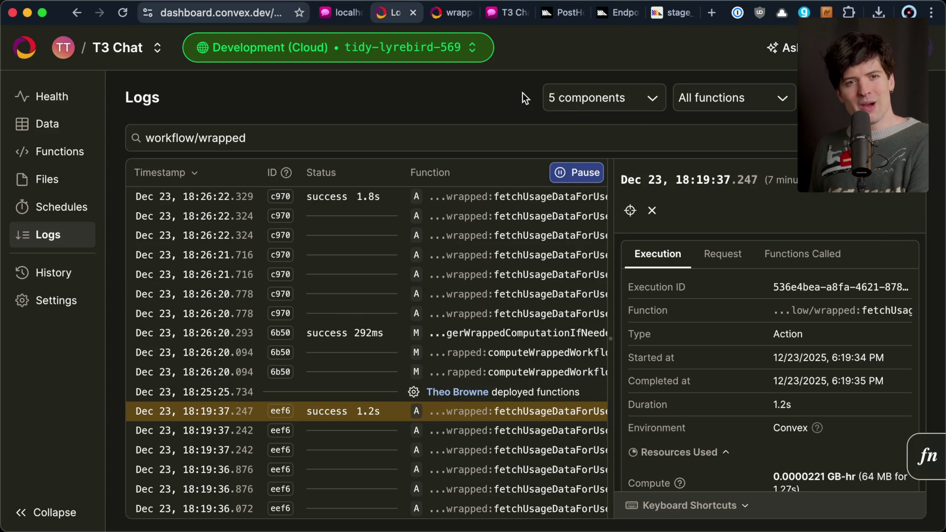
key(super+grave)
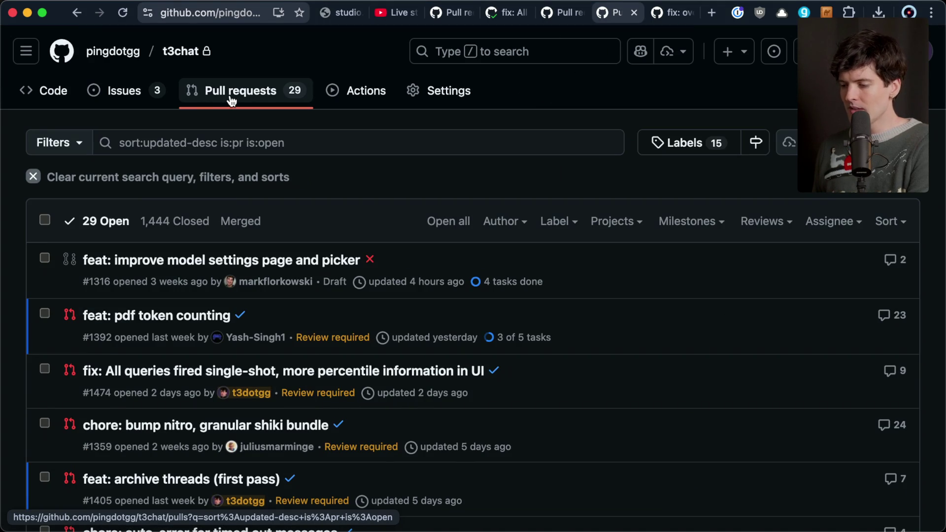
Copy the theo/single-shot-with-percentiles branch name from open pull request #1474
click(50, 96)
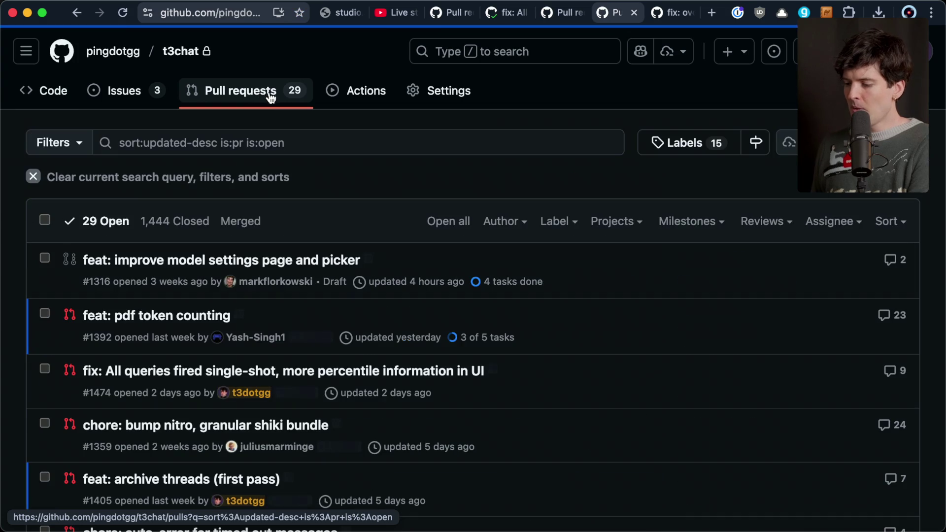
mouse_move(164, 374)
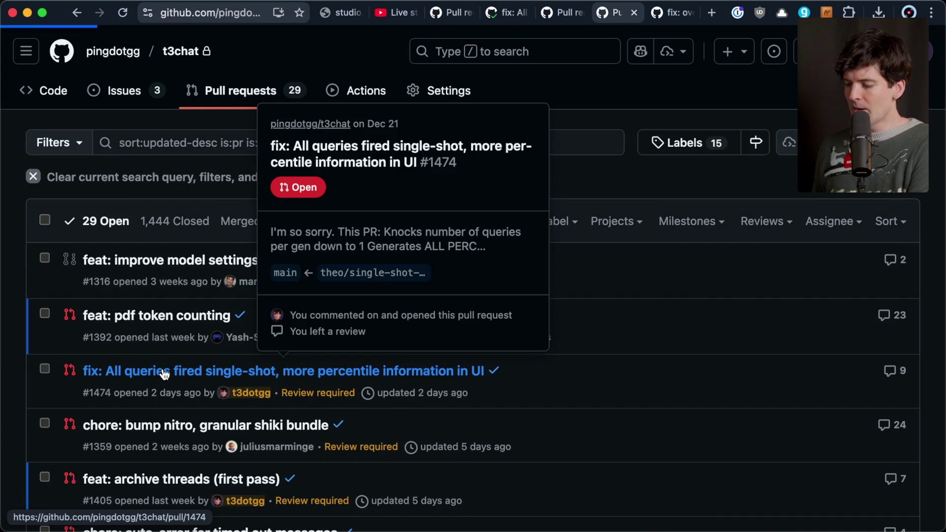
click(266, 371)
click(582, 212)
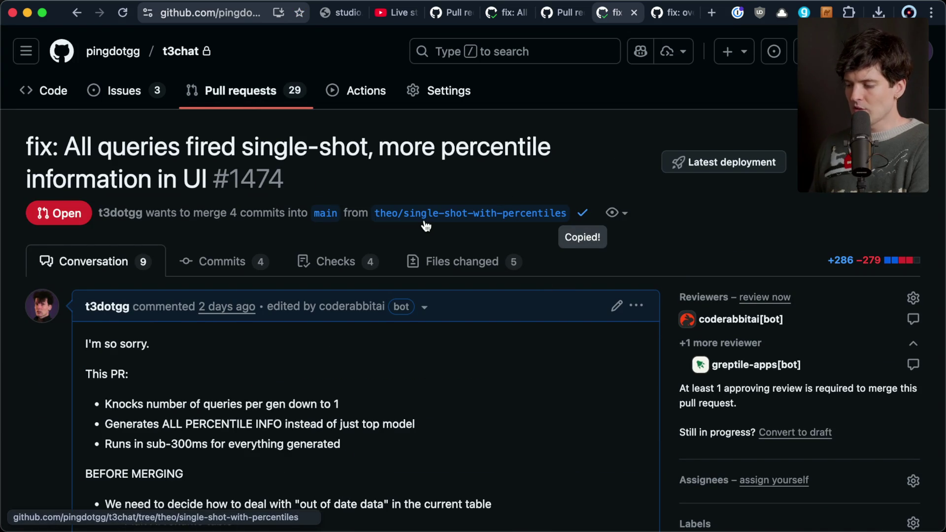
key(super+Tab)
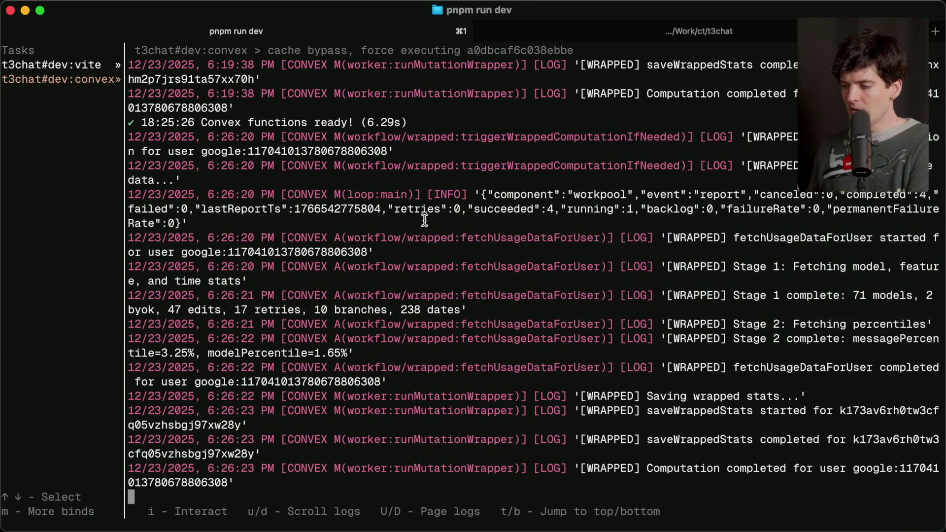
Run git checkout theo/single-shot-with-percentiles in the second terminal session
key(super+2)
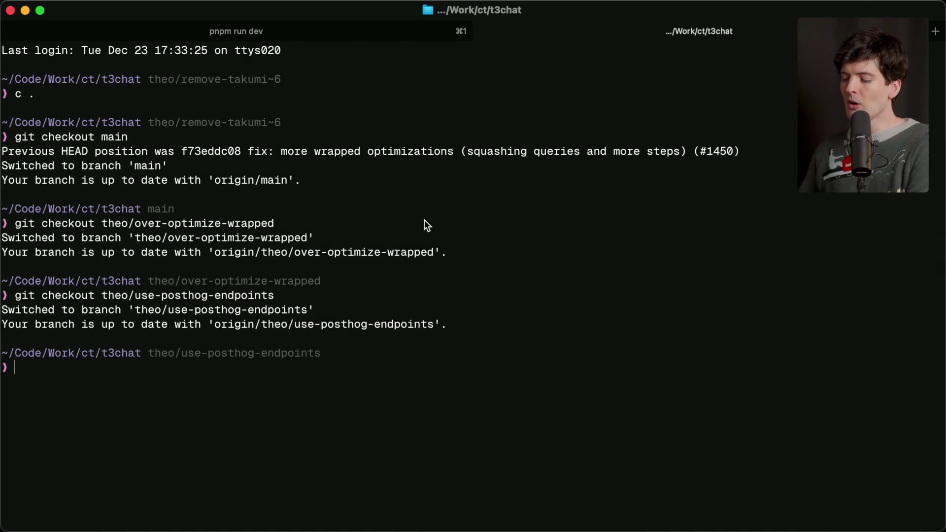
text(git checkout)
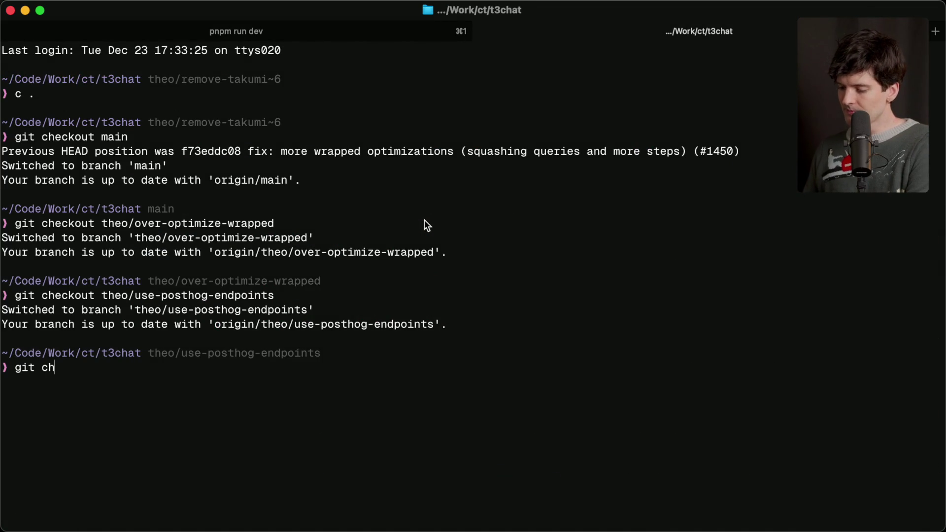
key(super+v)
key(Return)
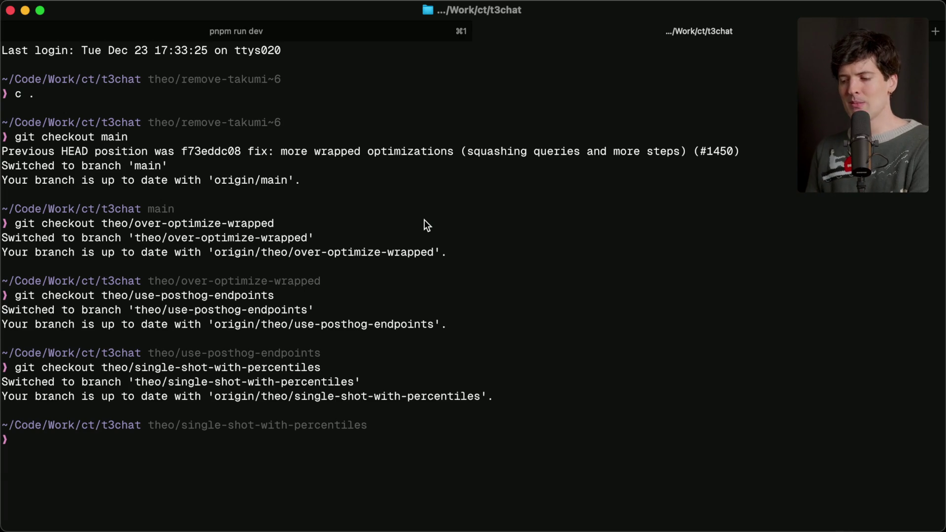
key(super+Tab)
key(super+Tab)
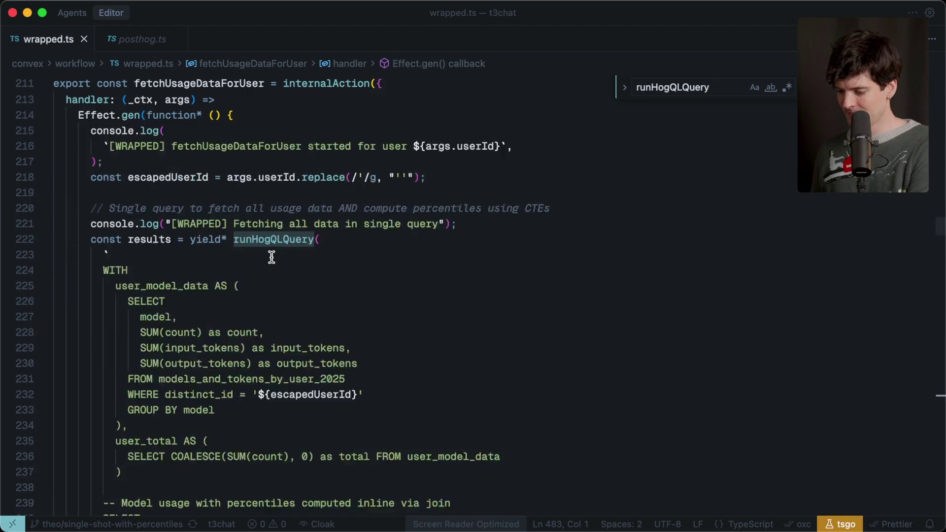
scroll(272, 256, up, 1)
mouse_move(110, 224)
mouse_down()
mouse_move(128, 224)
mouse_move(186, 422)
mouse_move(39, 355)
mouse_move(49, 224)
mouse_move(3, 205)
mouse_up()
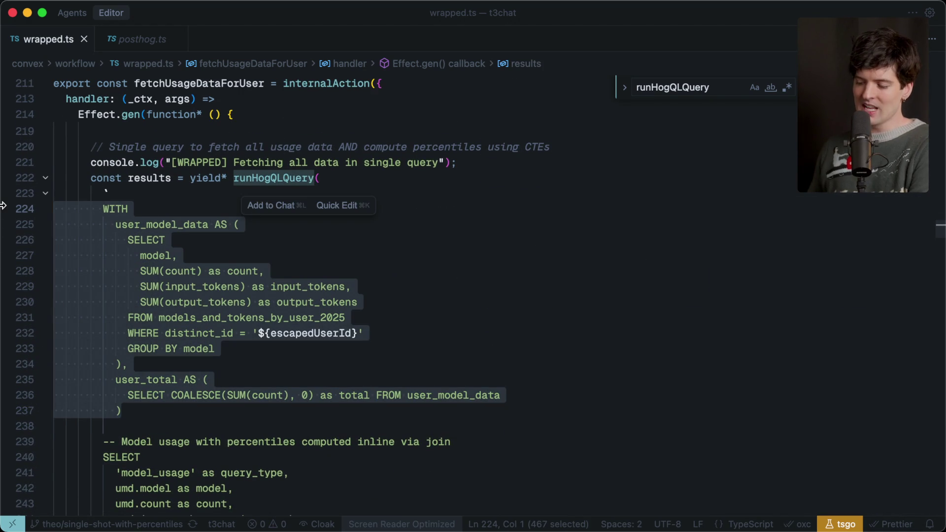
scroll(3, 205, down, 10)
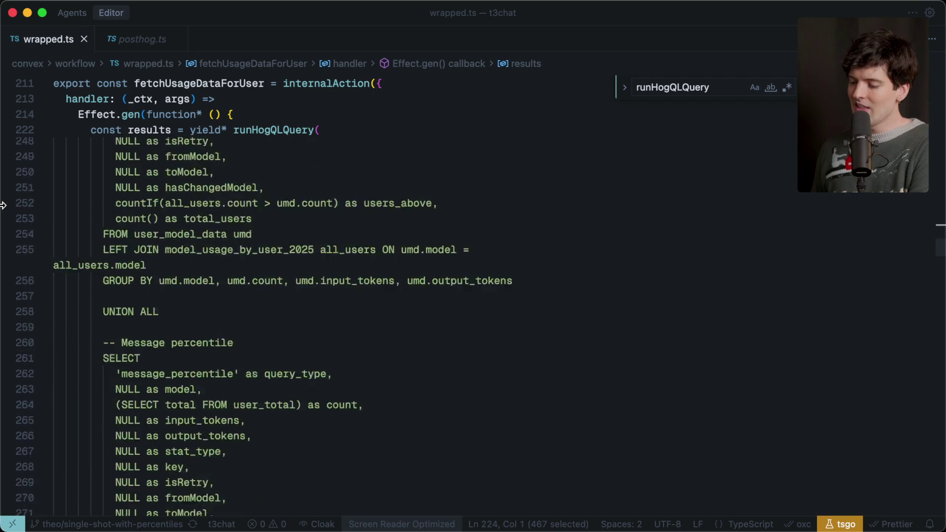
scroll(3, 205, down, 10)
scroll(3, 205, up, 4)
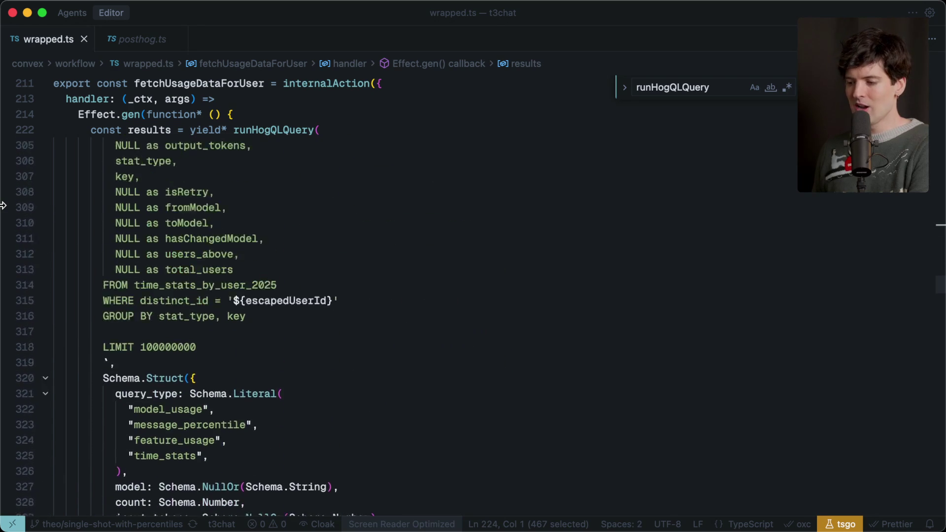
scroll(195, 280, down, 8)
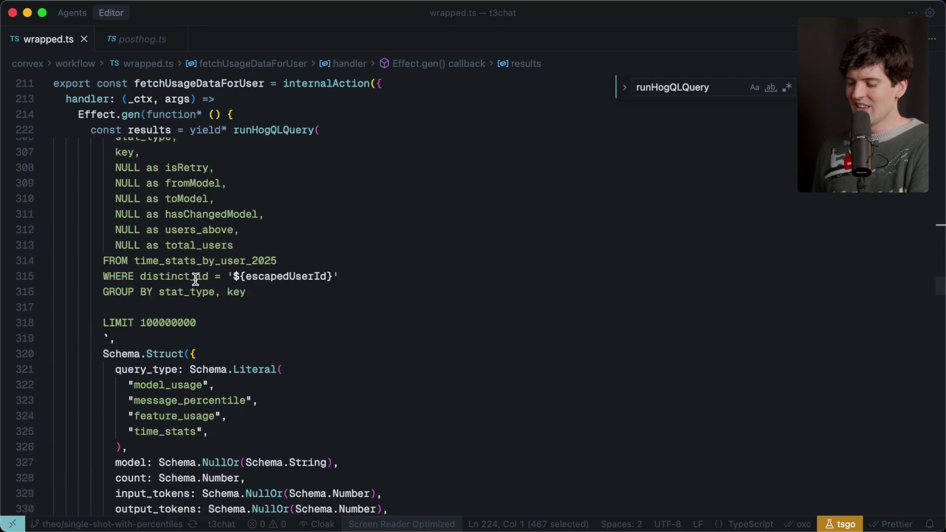
scroll(196, 279, up, 3)
drag(98, 190, 132, 491)
click(131, 492)
scroll(131, 492, up, 20)
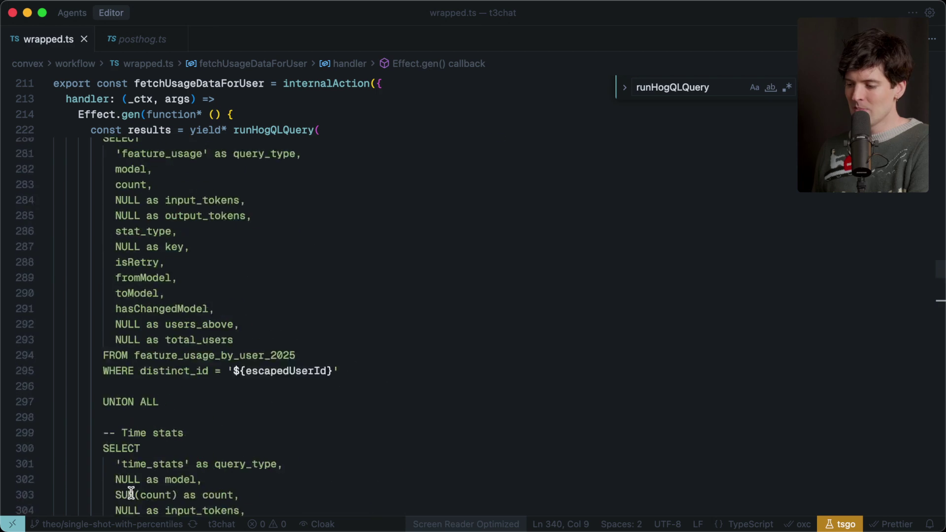
scroll(131, 493, up, 2)
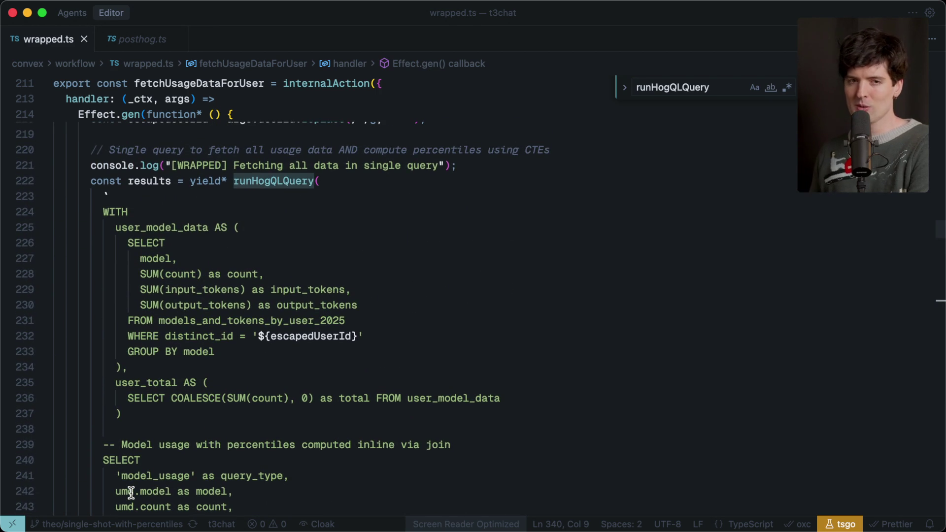
key(super+Tab)
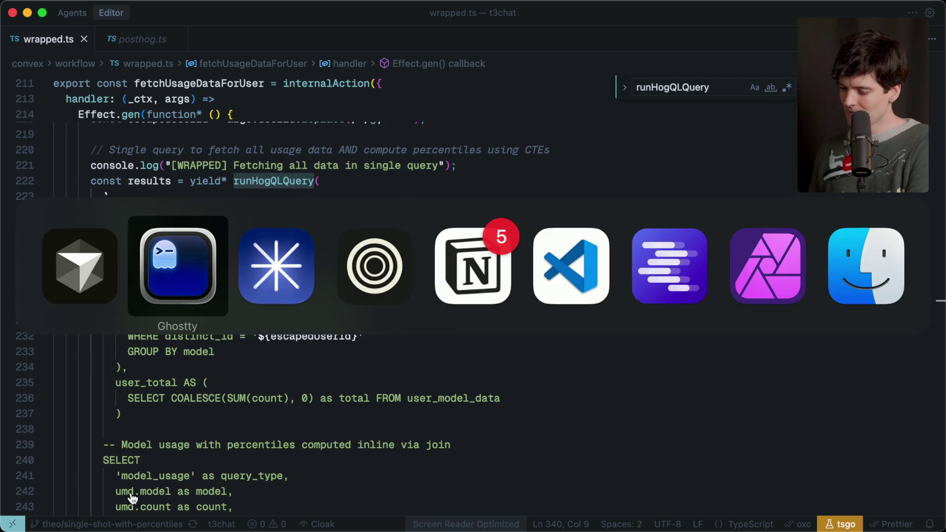
Select the wrappedData document in Convex for deletion and check the dev server logs
key(super+Tab)
key(super+Tab)
key(super+grave)
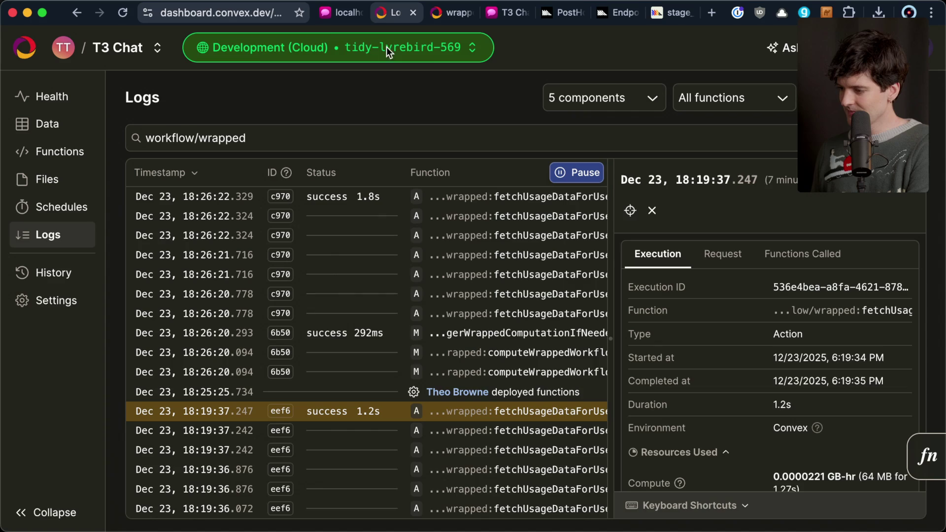
click(445, 14)
click(315, 197)
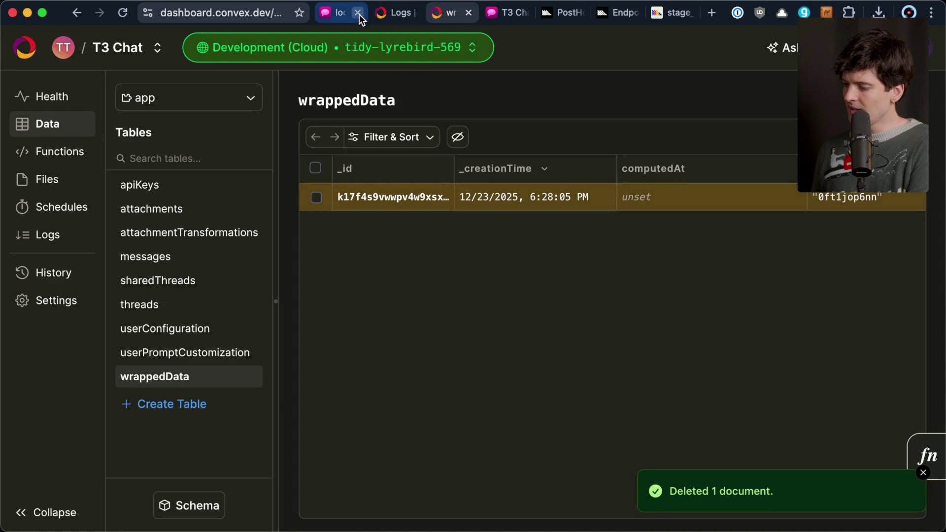
key(super+Tab)
key(super+Tab)
key(super+Tab)
key(super+shift+Tab)
key(super+shift+Tab)
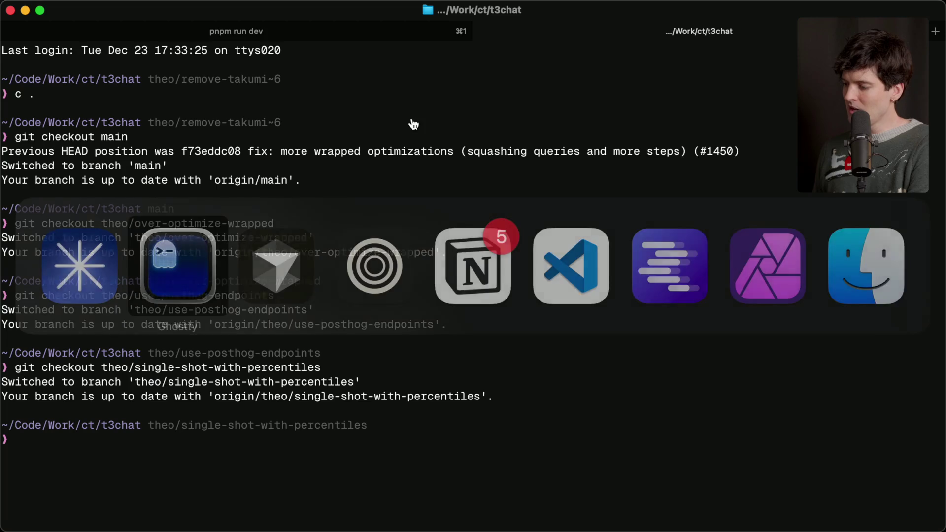
key(super+1)
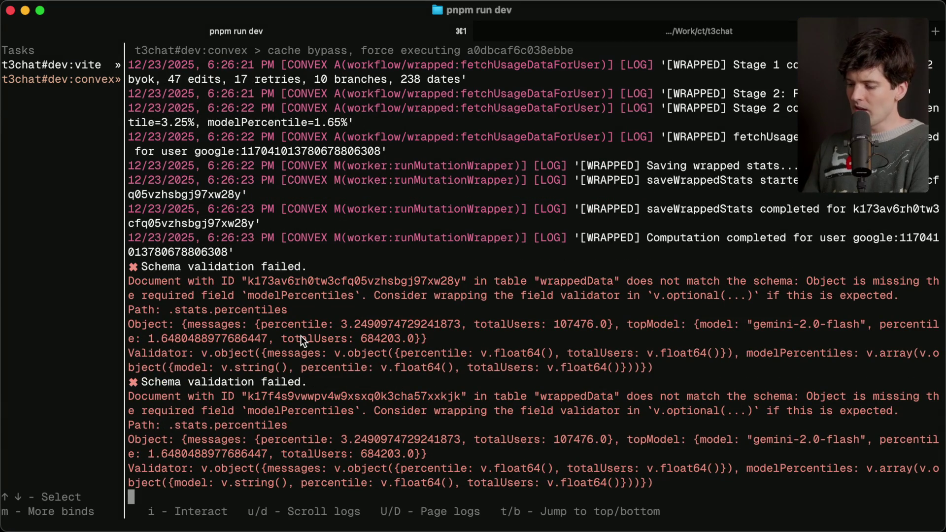
Compare the regenerated wrappedData document with the dev server logs' modelPercentiles validation errors
key(super+Tab)
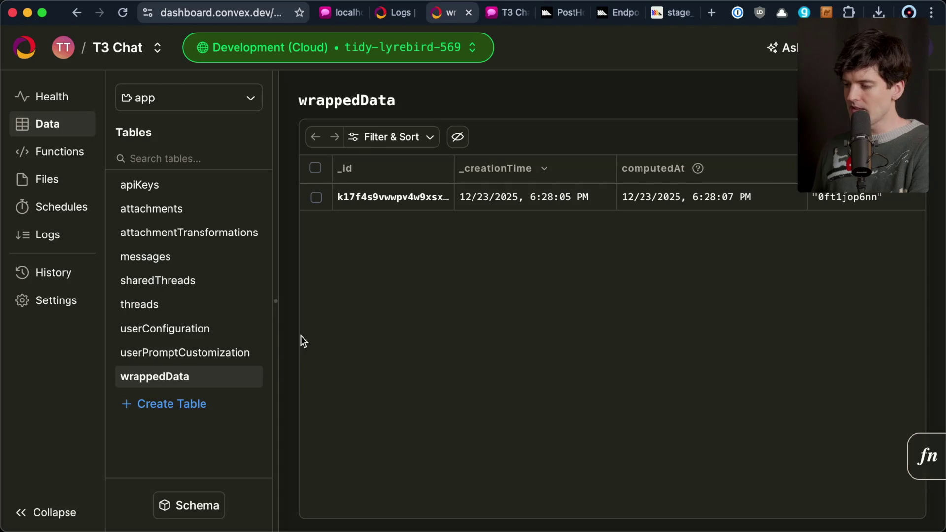
click(316, 198)
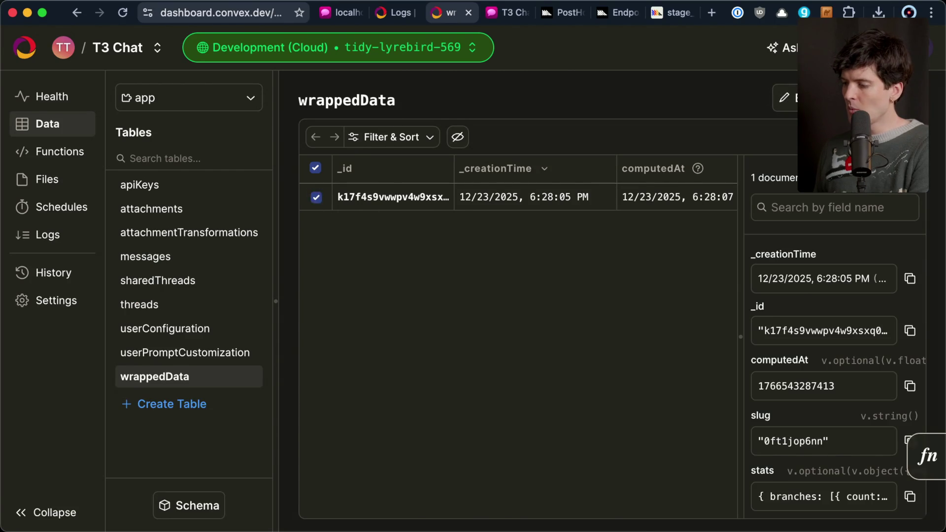
key(super+Tab)
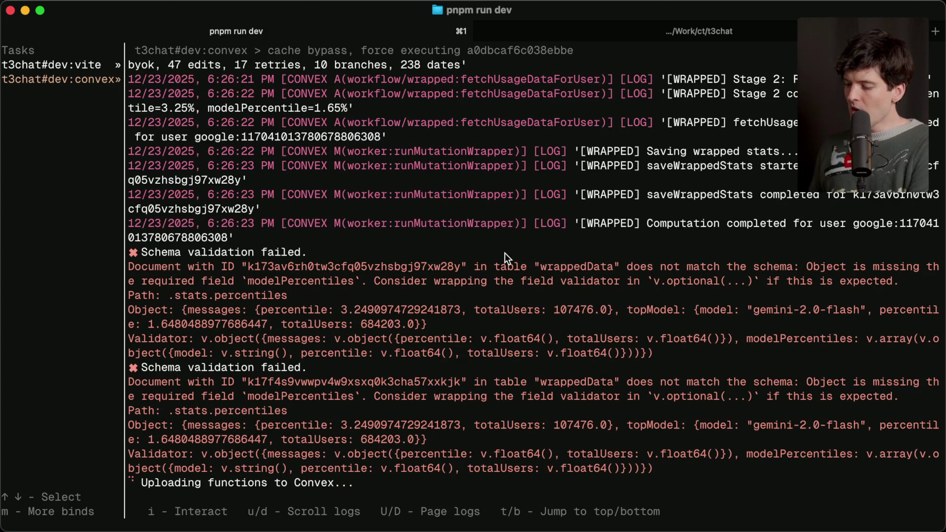
key(super+Tab)
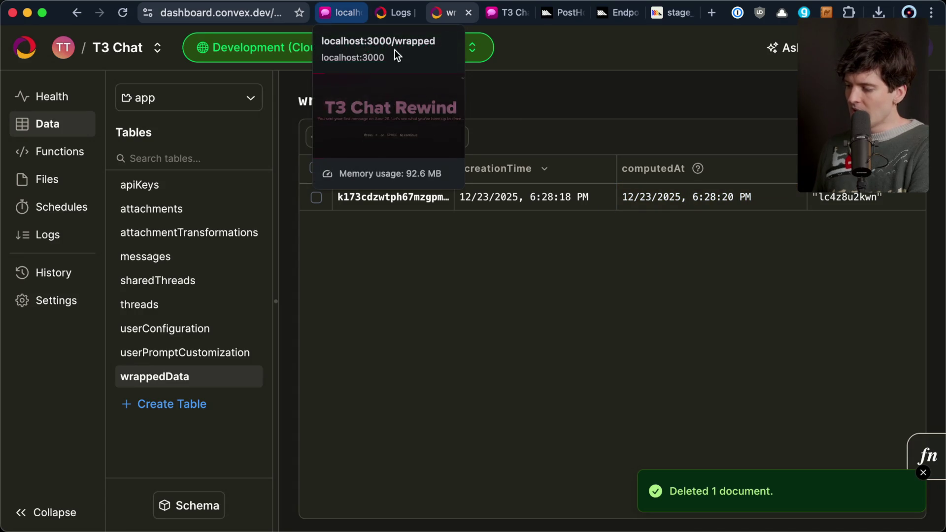
key(super+Tab)
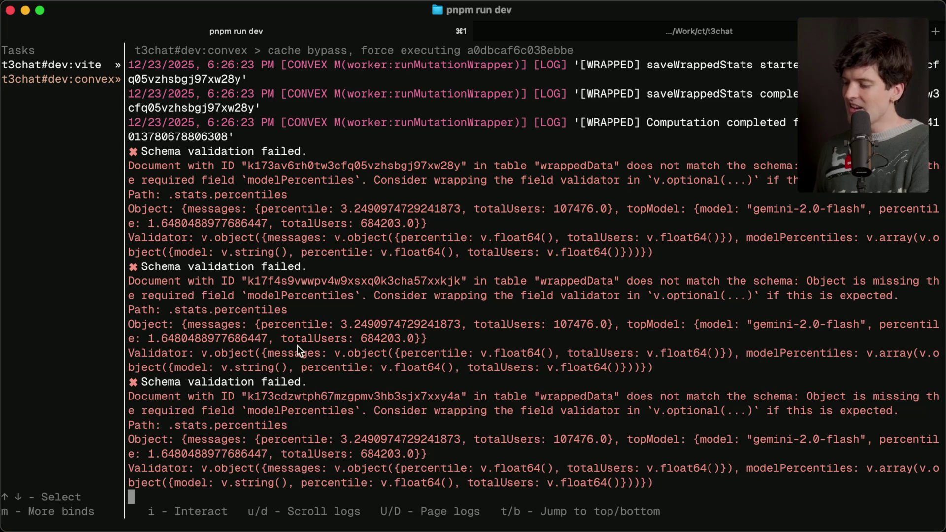
key(super+Tab)
click(342, 13)
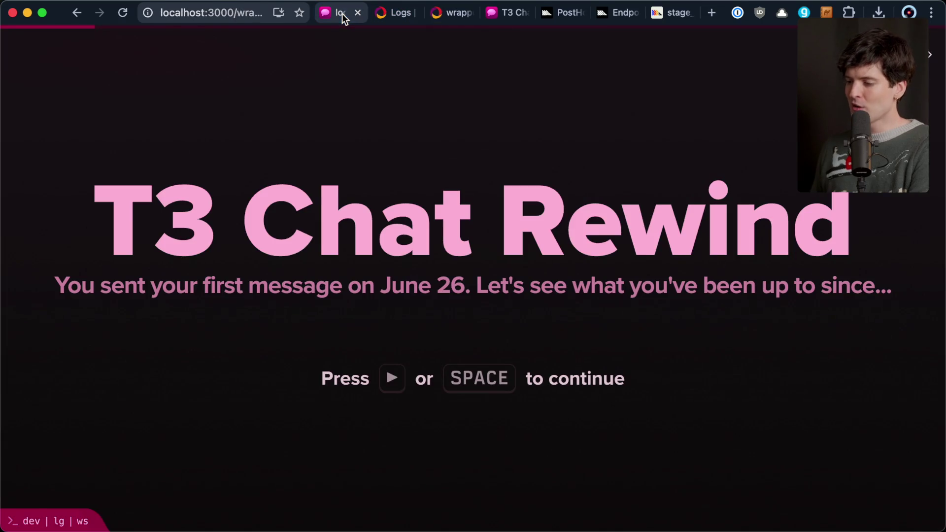
Delete the cached wrappedData document from the Convex wrappedData table
key(super+w)
click(401, 13)
click(317, 197)
key(Delete)
Reload the Rewind page to recompute stats, checking the dev server logs and Convex logs
key(super+Tab)
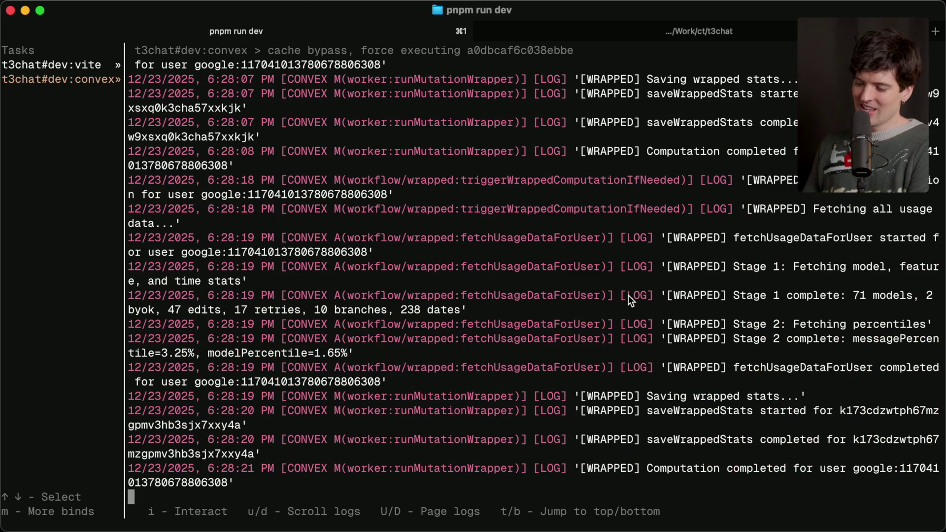
key(super+Tab)
key(super+1)
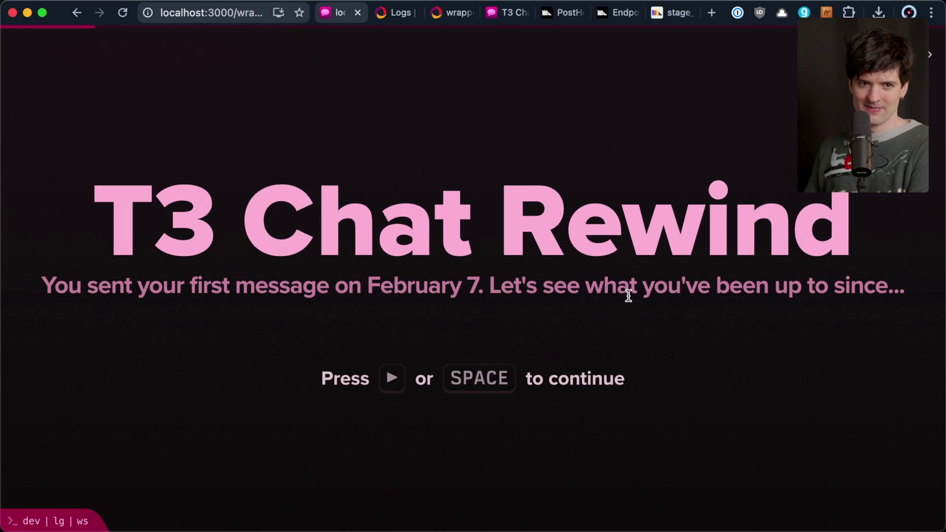
key(super+Tab)
key(super+Tab)
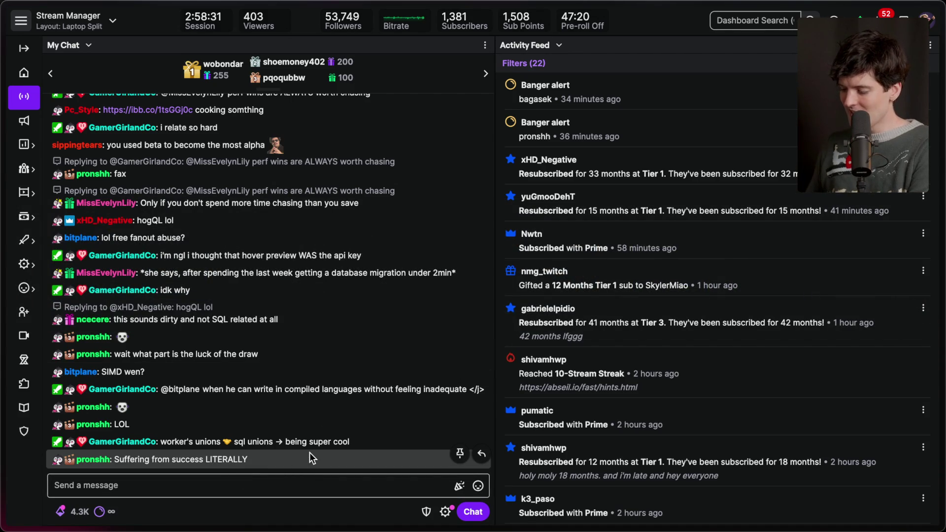
key(super+Tab)
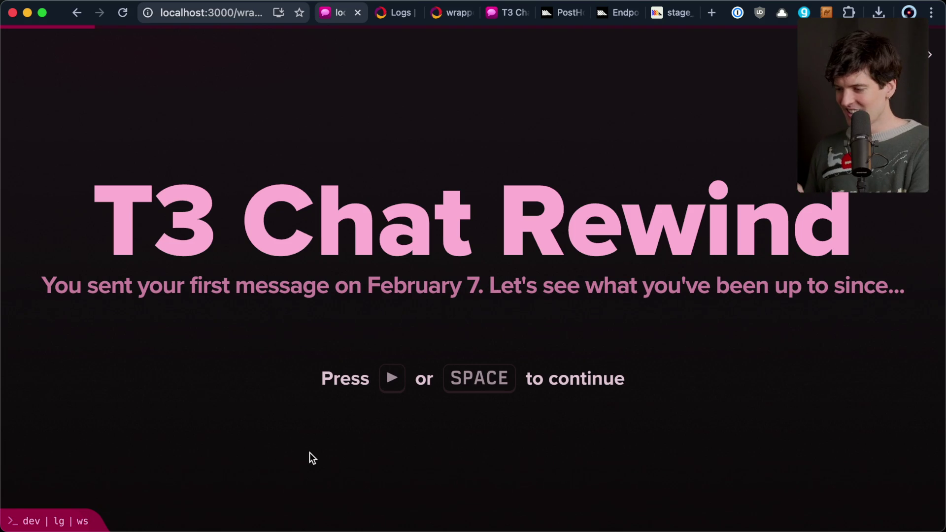
key(ctrl+Tab)
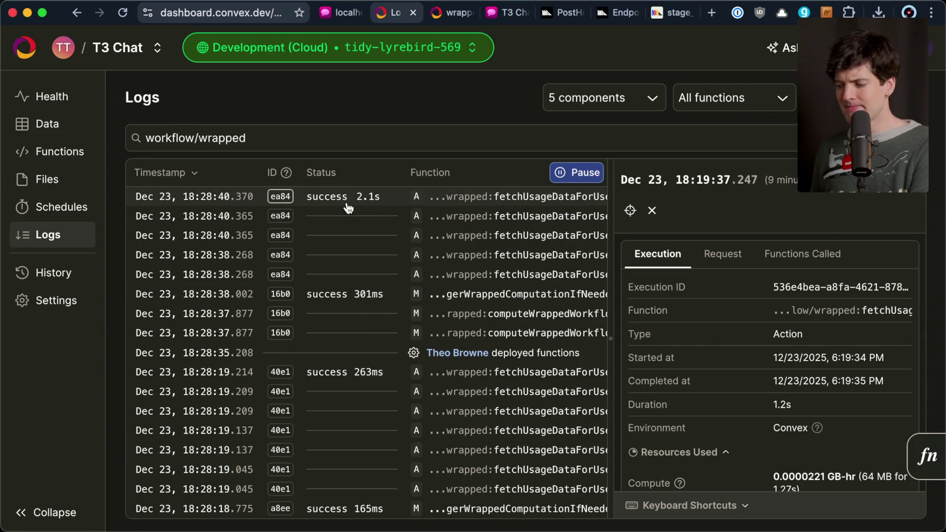
Delete the cached wrappedData document in the Data tab and reload the Rewind tab
key(ctrl+Tab)
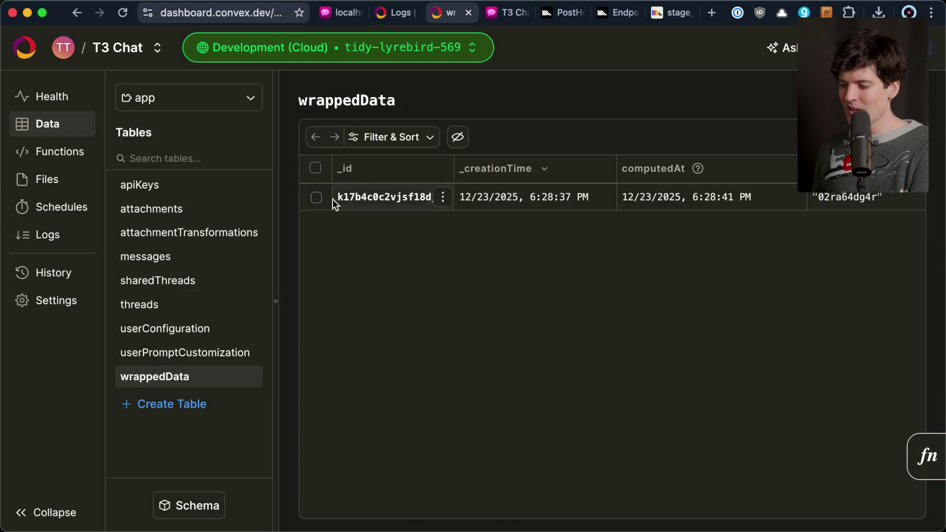
click(316, 198)
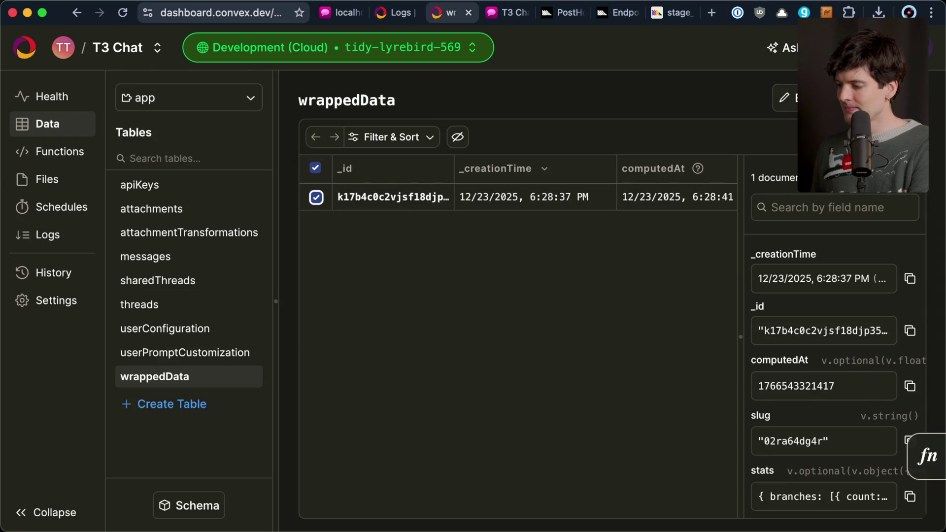
click(788, 98)
key(ctrl+shift+Tab)
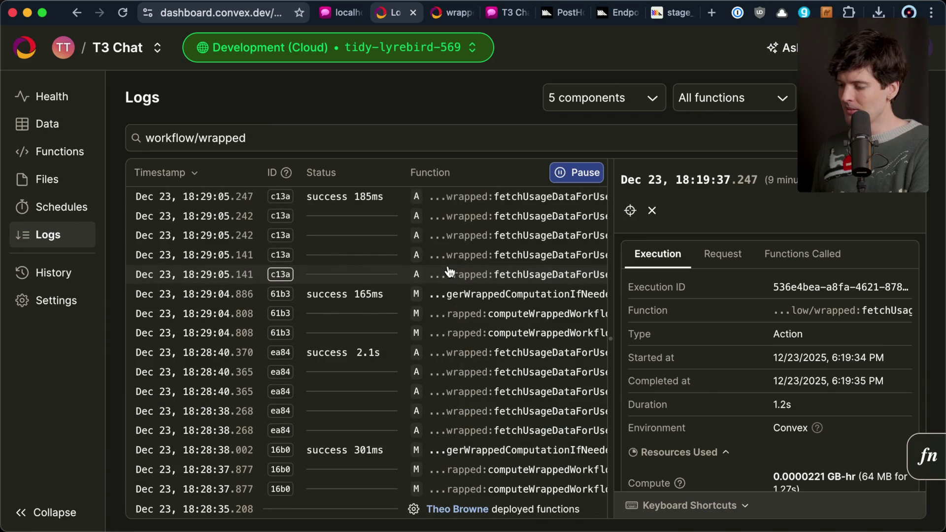
scroll(448, 271, right, 3)
scroll(448, 271, left, 3)
key(ctrl+shift+Tab)
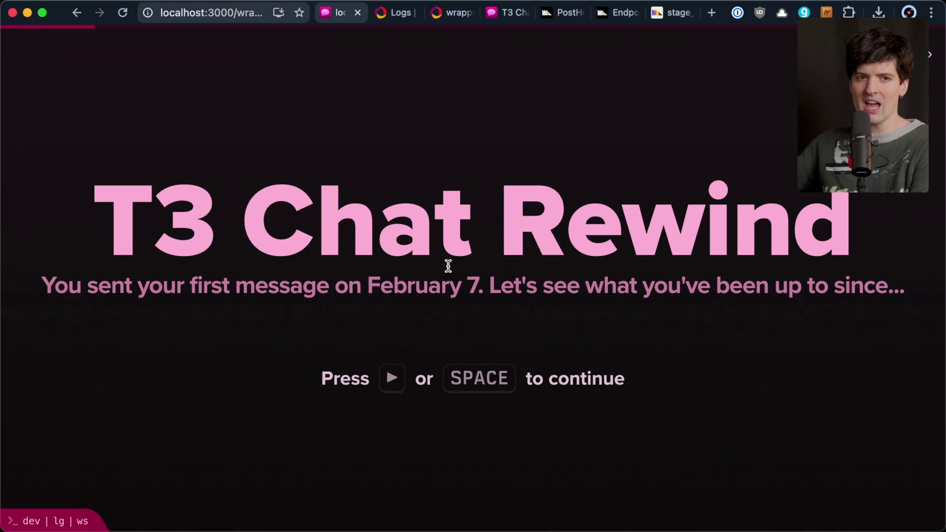
Select and delete the newly computed wrappedData document as well
key(ctrl+Tab)
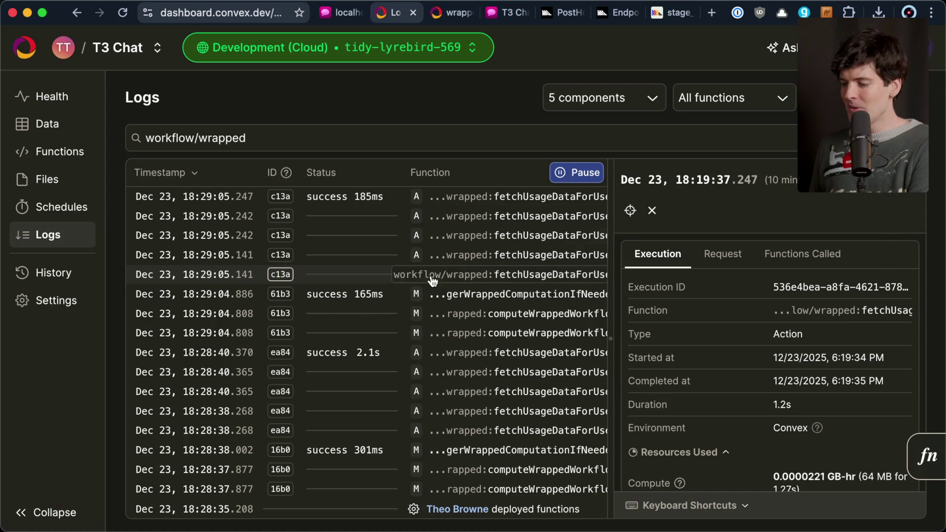
key(ctrl+Tab)
click(332, 188)
click(316, 197)
key(ctrl+shift+Tab)
key(ctrl+shift+Tab)
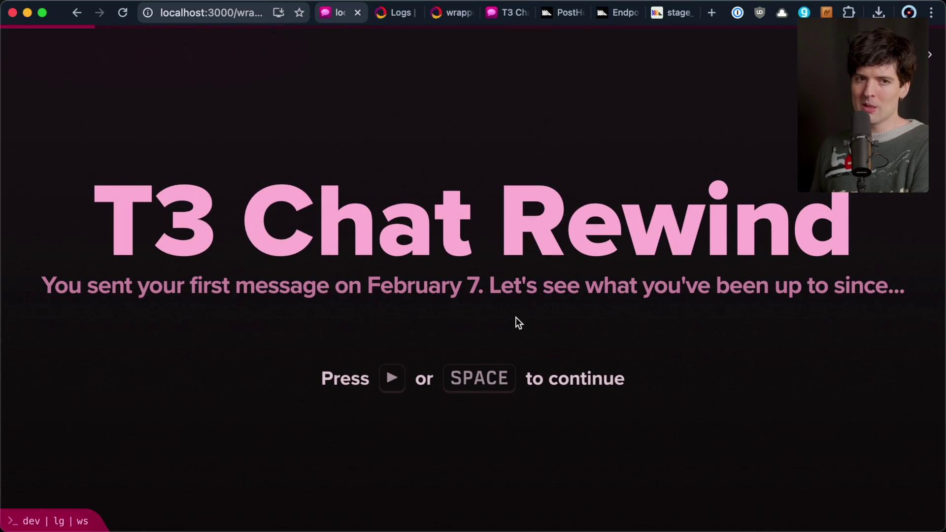
Inspect the fresh workflow/wrapped runs in Logs, return to the Rewind, then switch to the stream dashboard
key(ctrl+Tab)
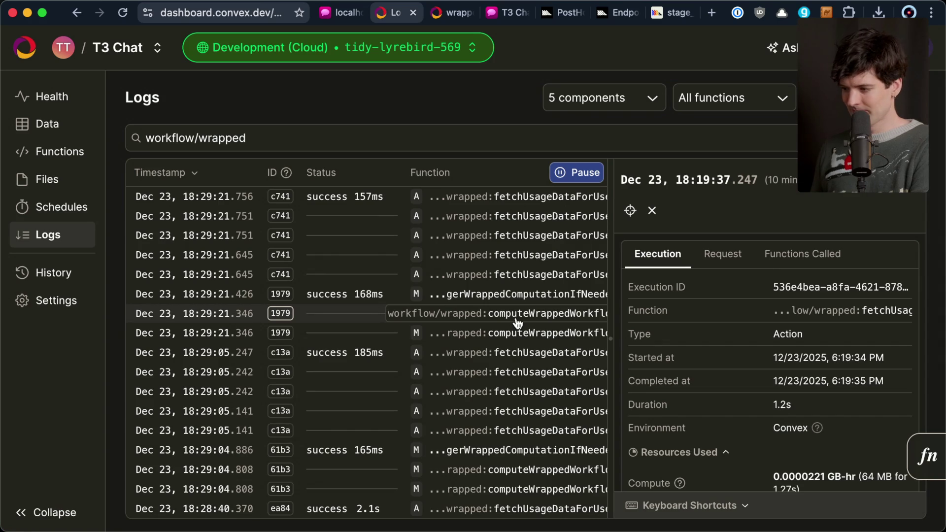
key(ctrl+Tab)
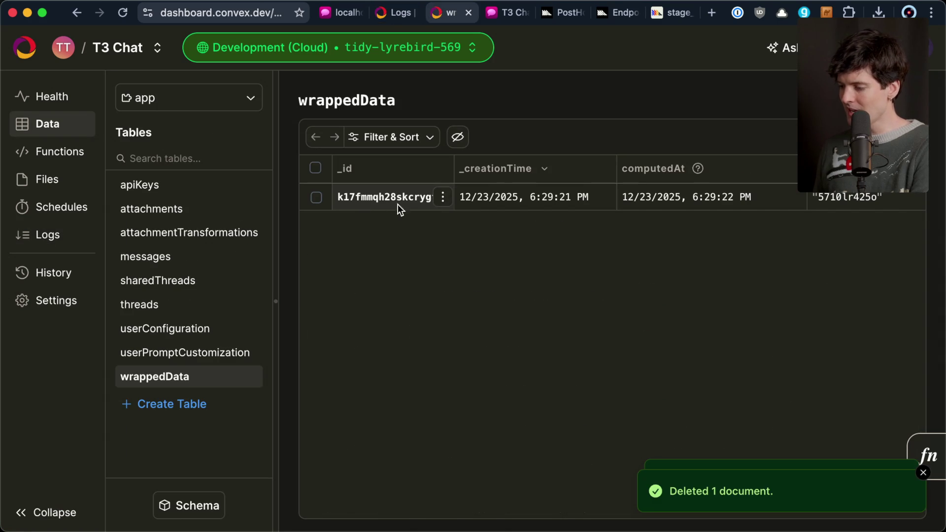
mouse_move(565, 205)
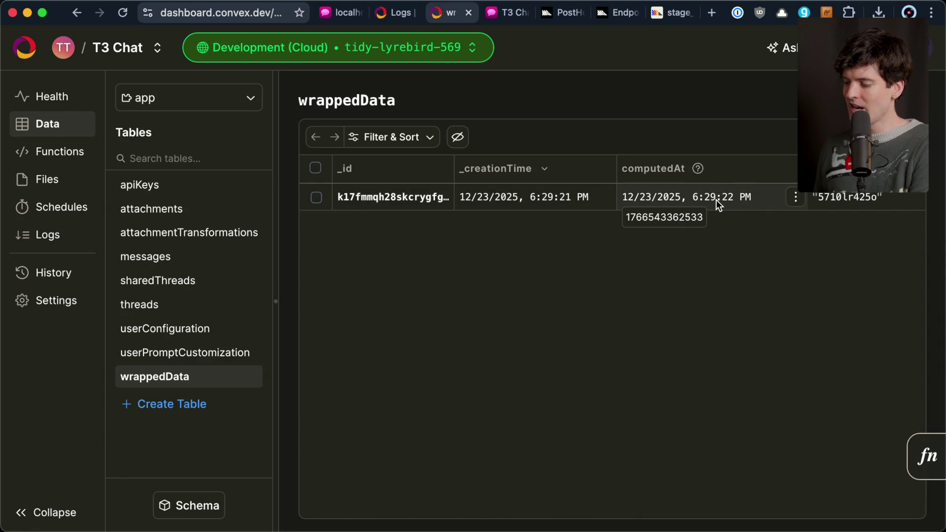
key(ctrl+shift+Tab)
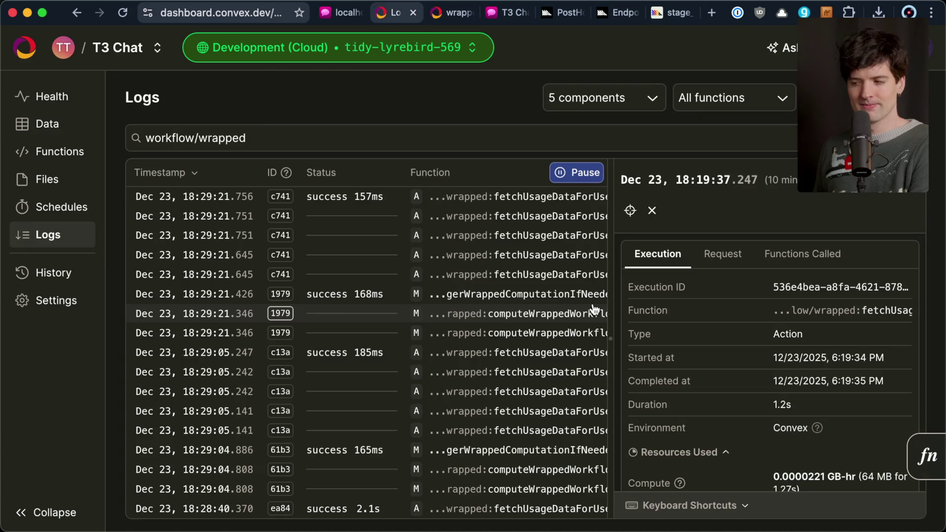
key(ctrl+shift+Tab)
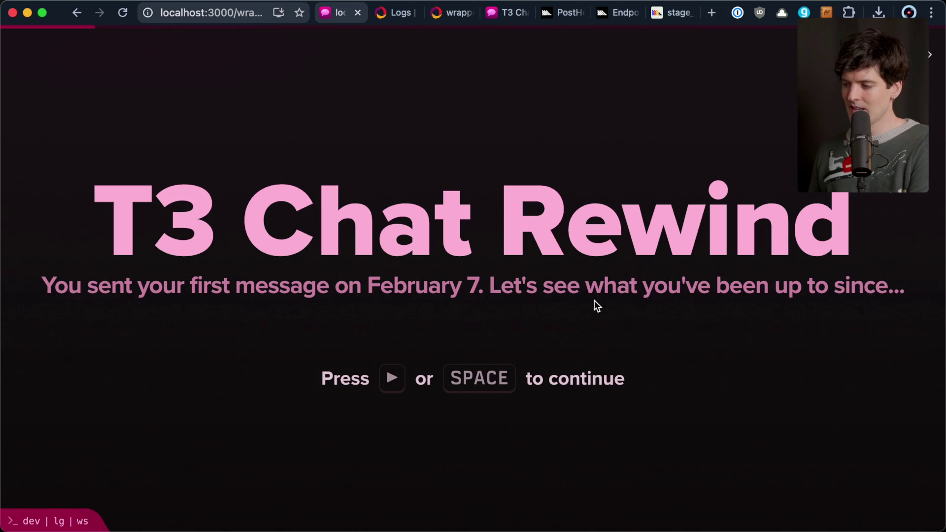
key(super+Tab)
key(super+Tab)
key(super+shift+Tab)
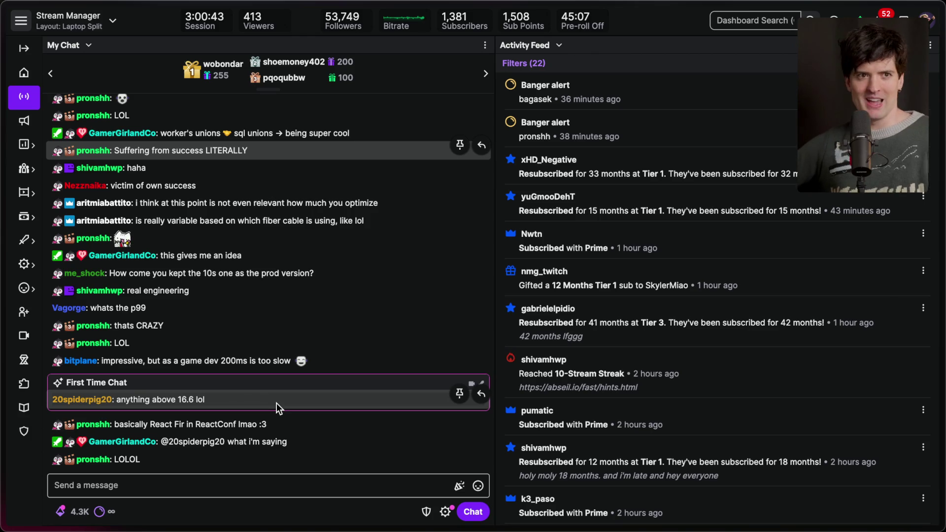
Bring up the browser window showing pull request #1474 on single-shot queries and percentiles
key(super+Tab)
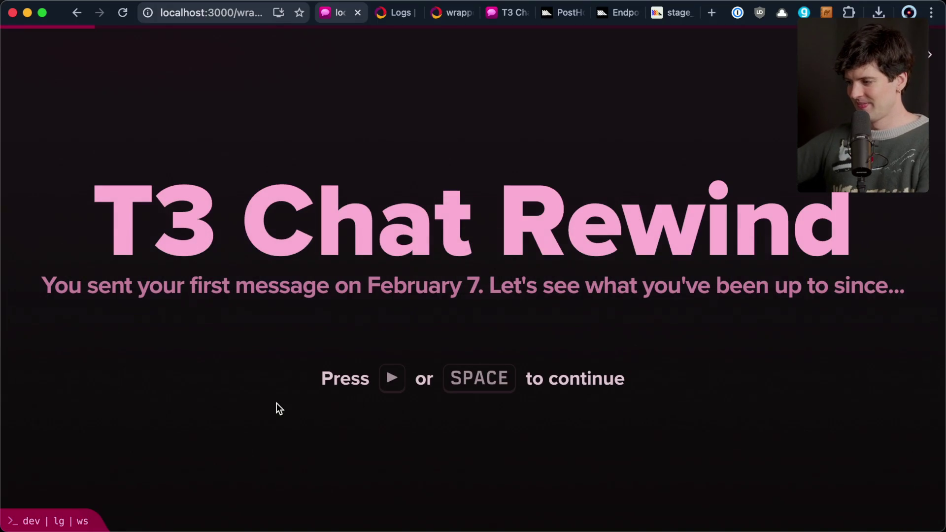
key(super+grave)
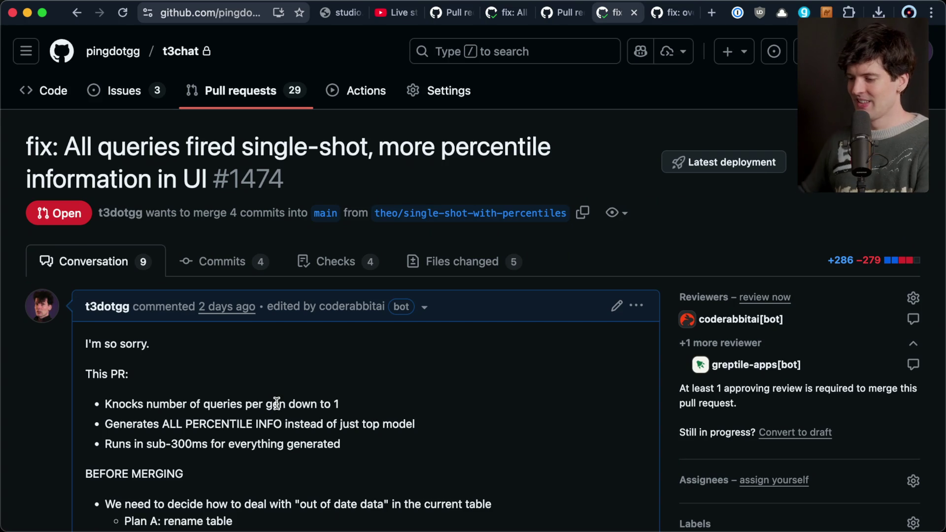
Look over pull request #1472 and #1474 from the closed pull requests list
key(ctrl+Tab)
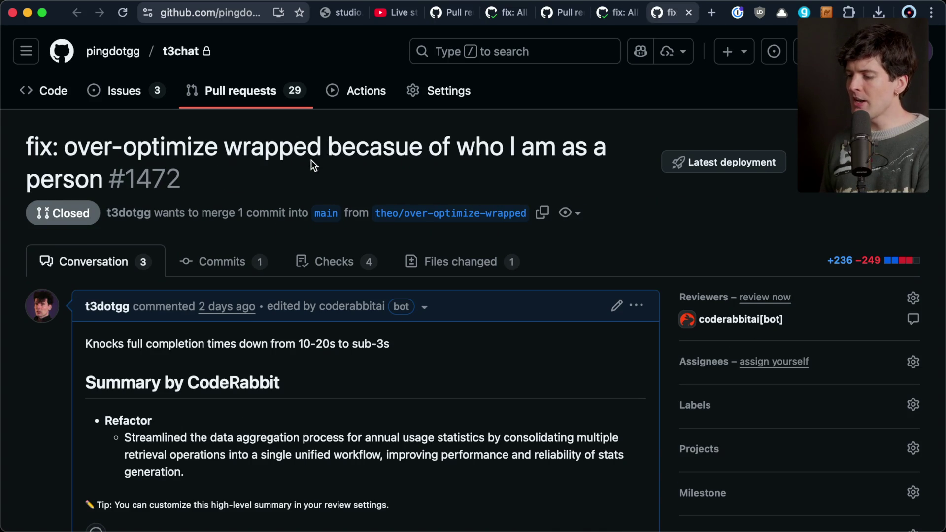
double_click(376, 144)
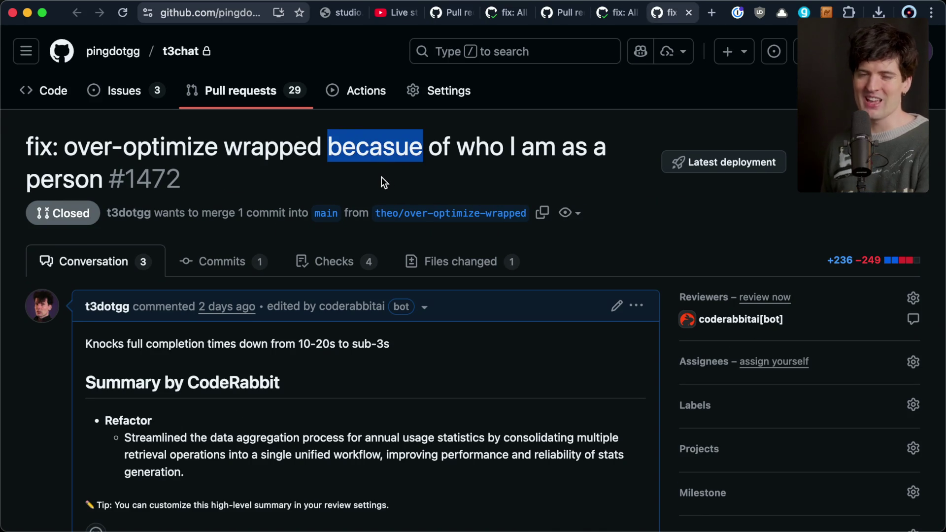
key(ctrl+shift+Tab)
key(ctrl+shift+Tab)
key(ctrl+Tab)
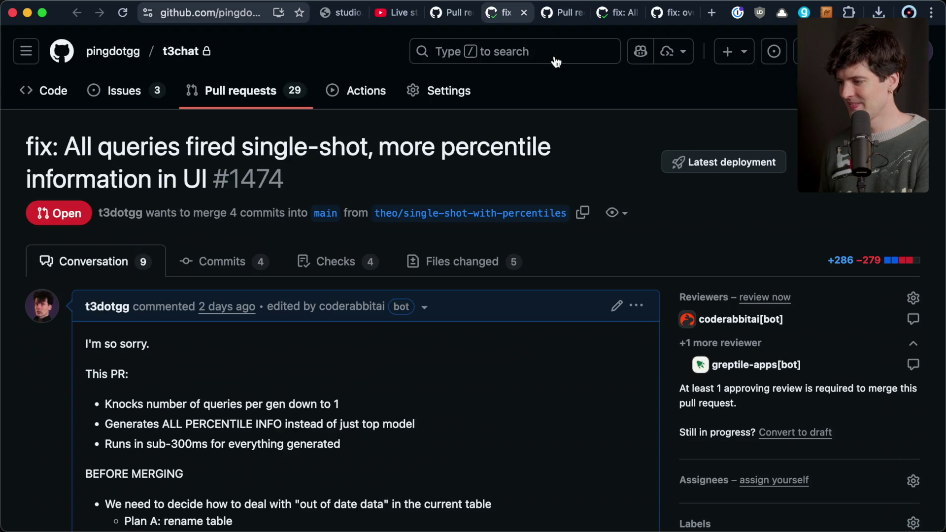
key(ctrl+shift+Tab)
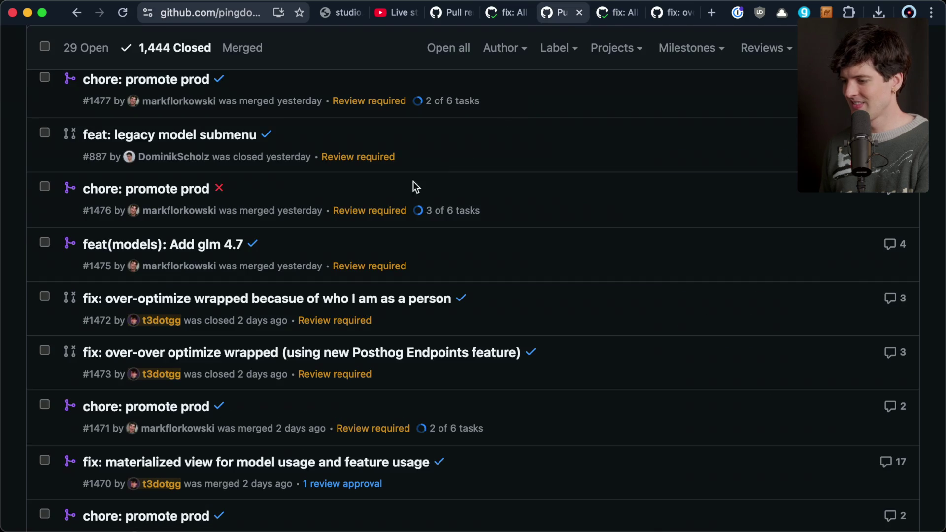
Open pull request #1473 in a new tab, compare it with #1474, then return to the Rewind
scroll(262, 310, up, 1)
super+click(287, 369)
click(672, 13)
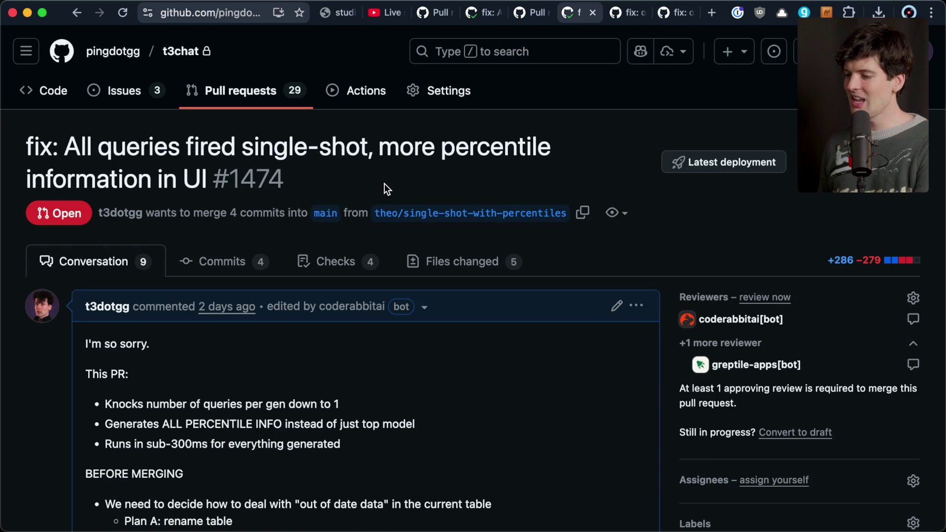
drag(26, 145, 337, 174)
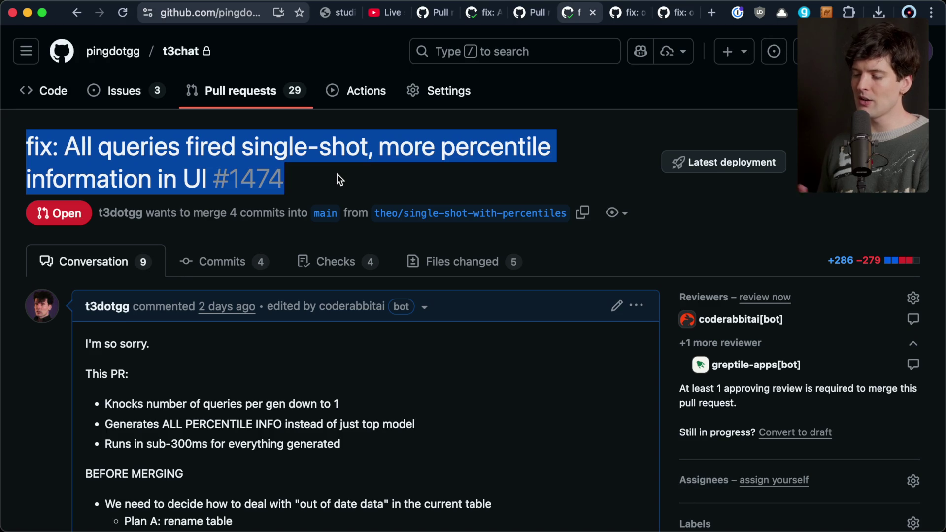
click(337, 174)
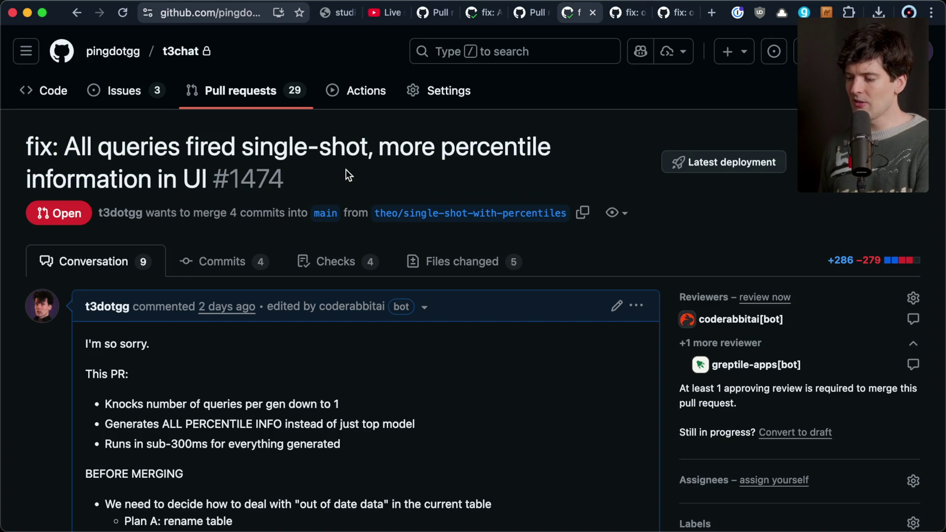
key(super+grave)
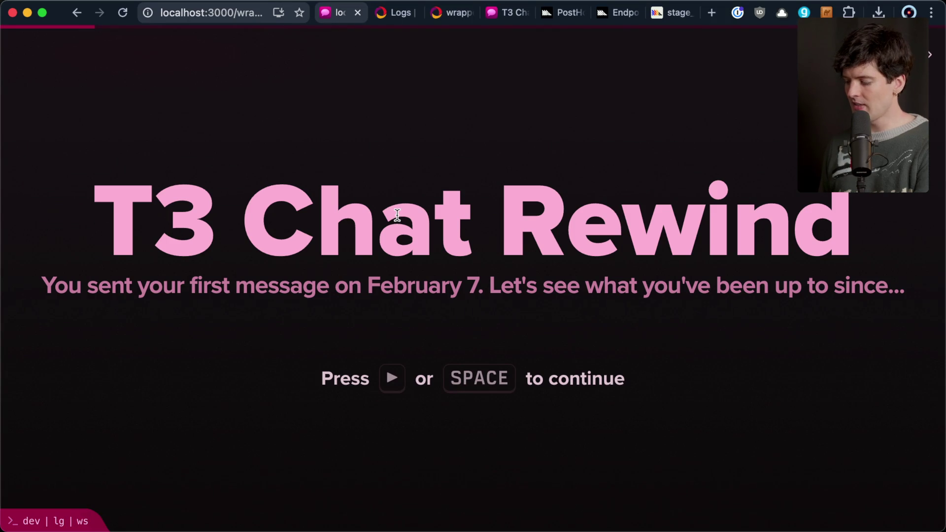
Play the local Rewind slides past the top-3% and 2.5K messages stats, then restart at the intro
key(space)
key(space)
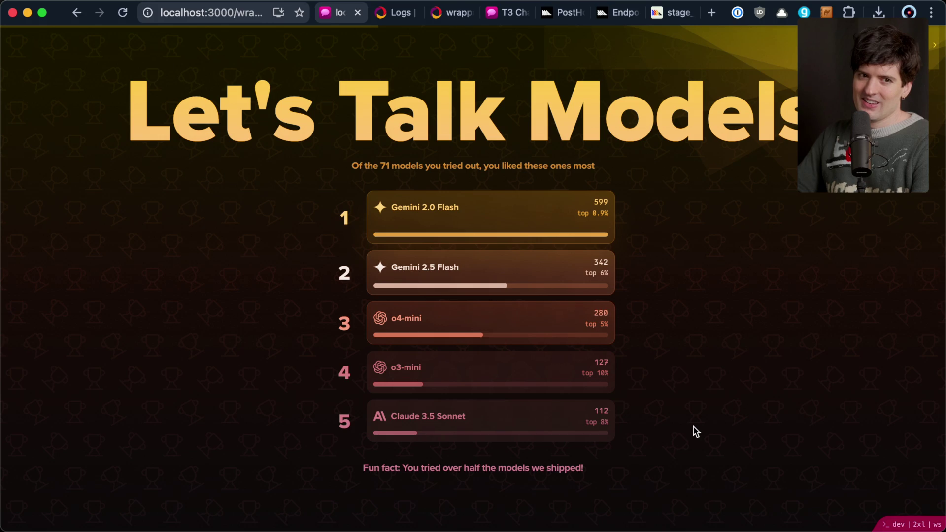
key(super+Tab)
key(super+Tab)
key(super+Tab)
key(super+Tab)
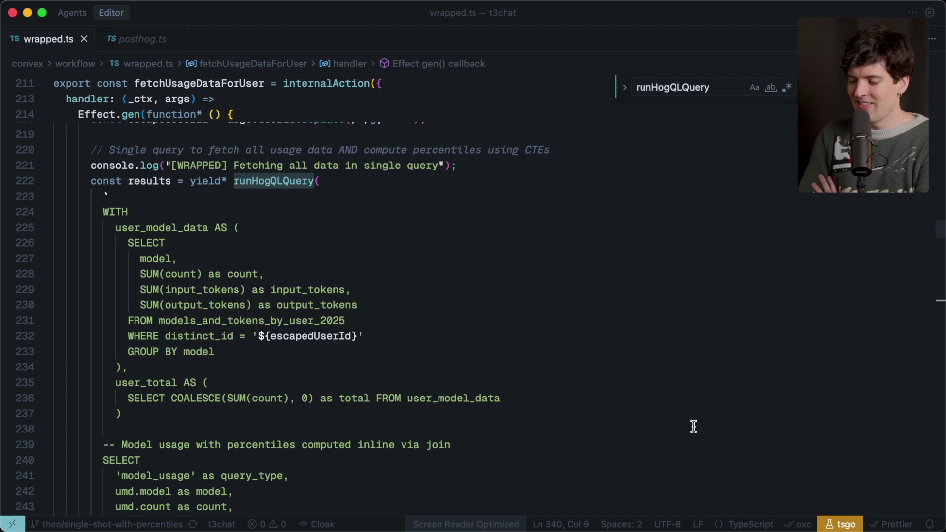
key(super+Tab)
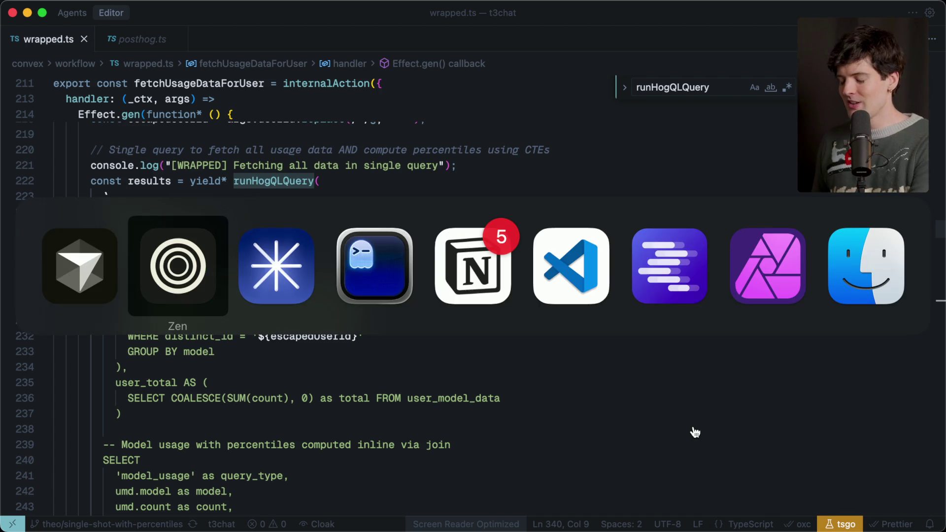
key(super+Tab)
key(super+Tab)
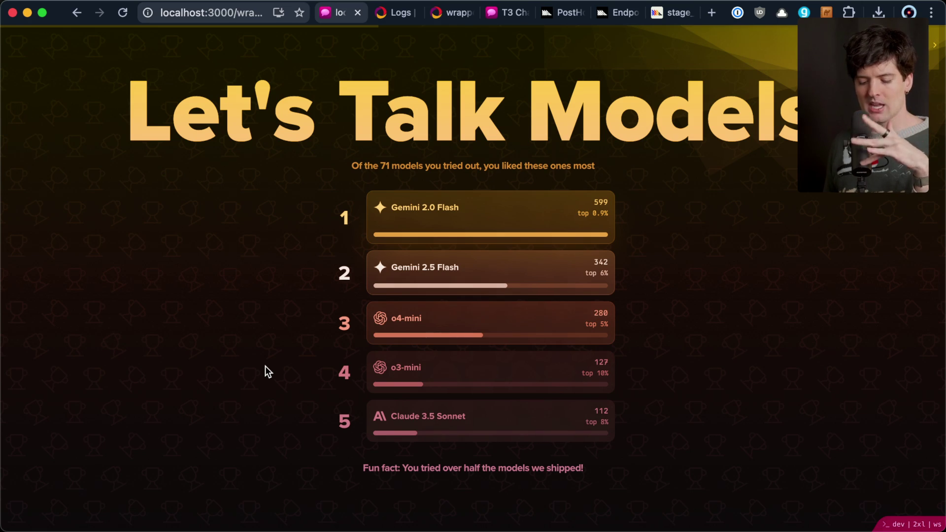
key(Right)
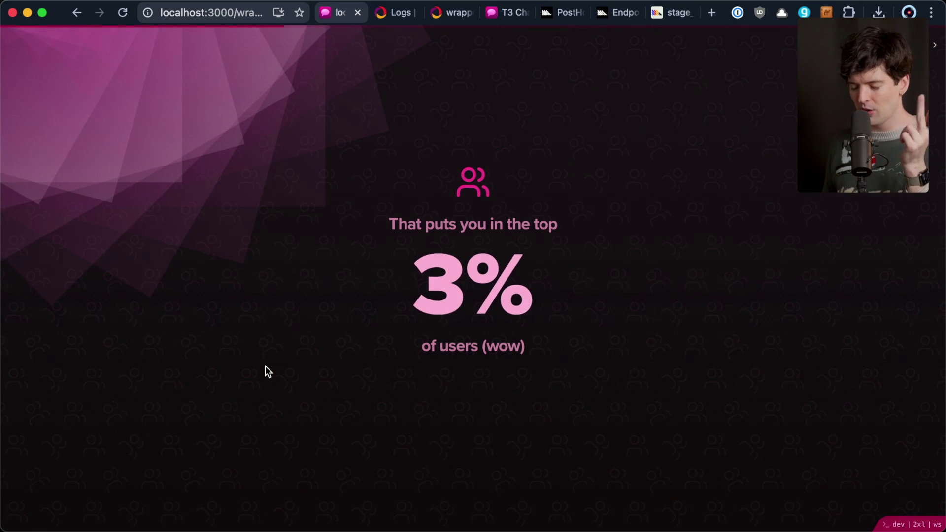
key(Right)
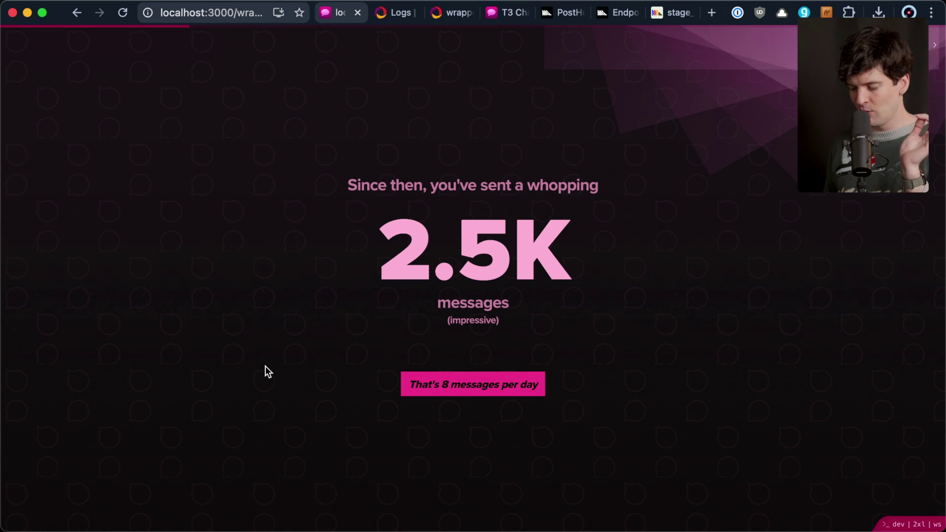
key(Left)
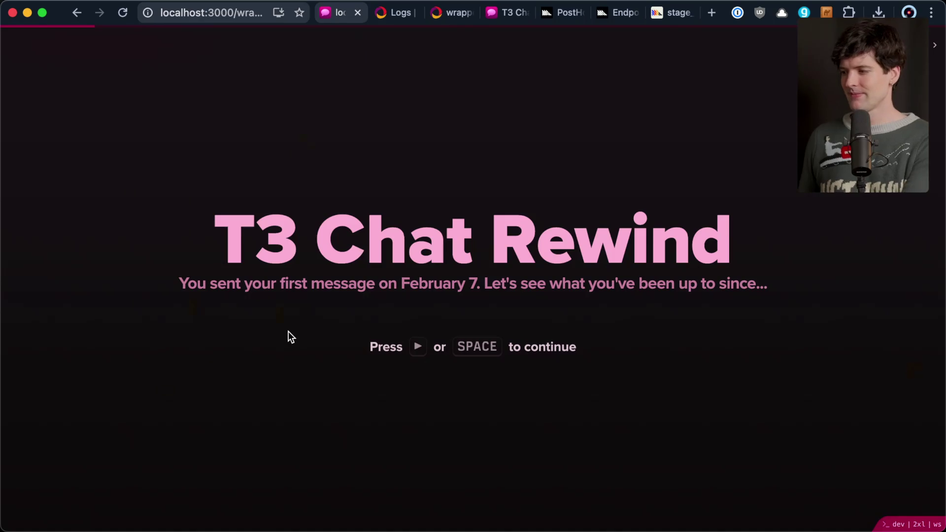
Open a new browser tab and load the dashboard by typing 'dahsboar' in the address bar
key(super+t)
text(dahsboar)
key(super+a)
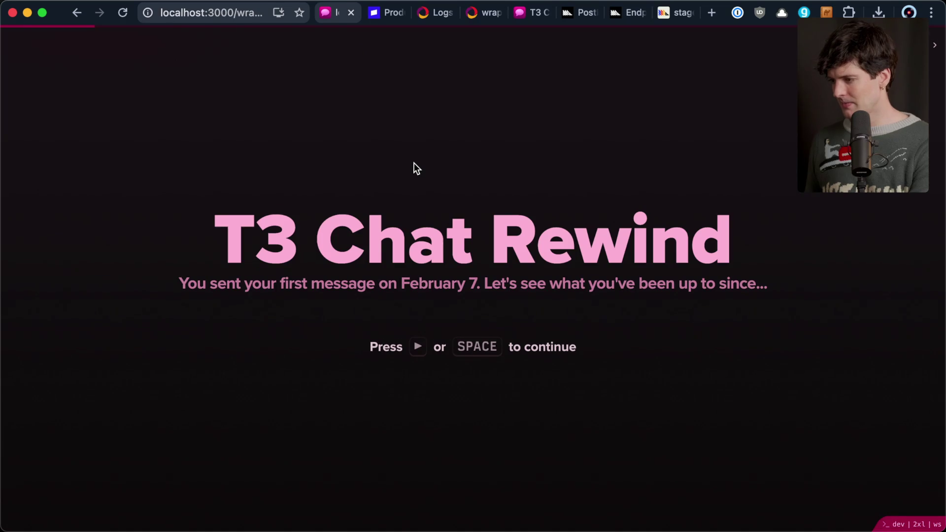
Start the local Rewind, then click through the live t3.chat Wrapped slides to the What a Year! recap
key(space)
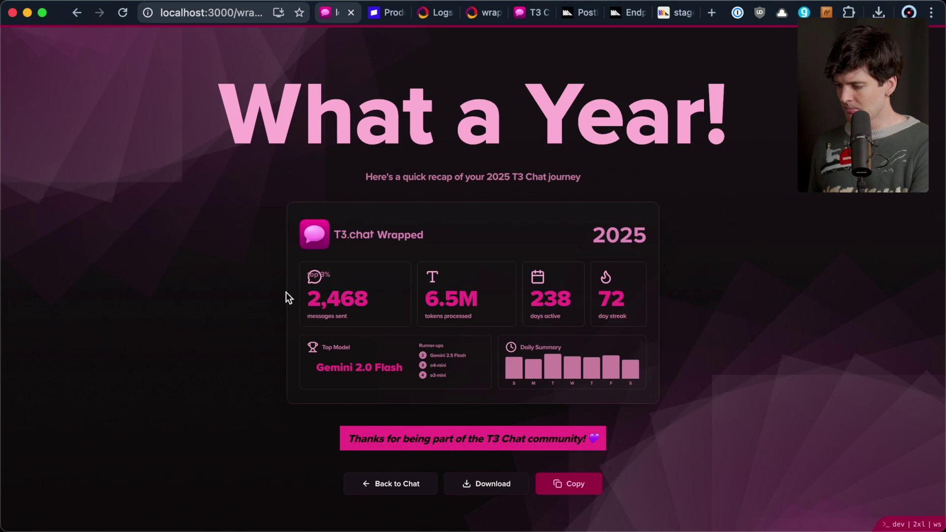
click(525, 14)
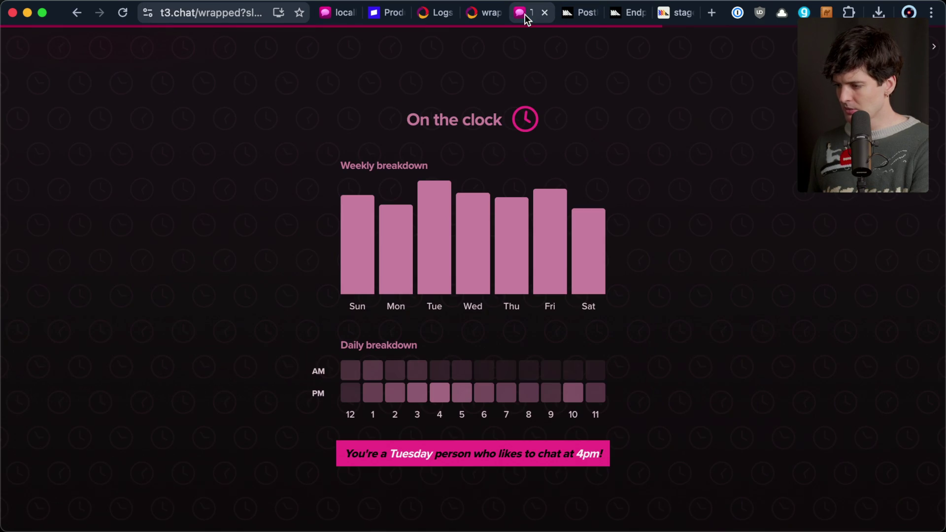
click(493, 177)
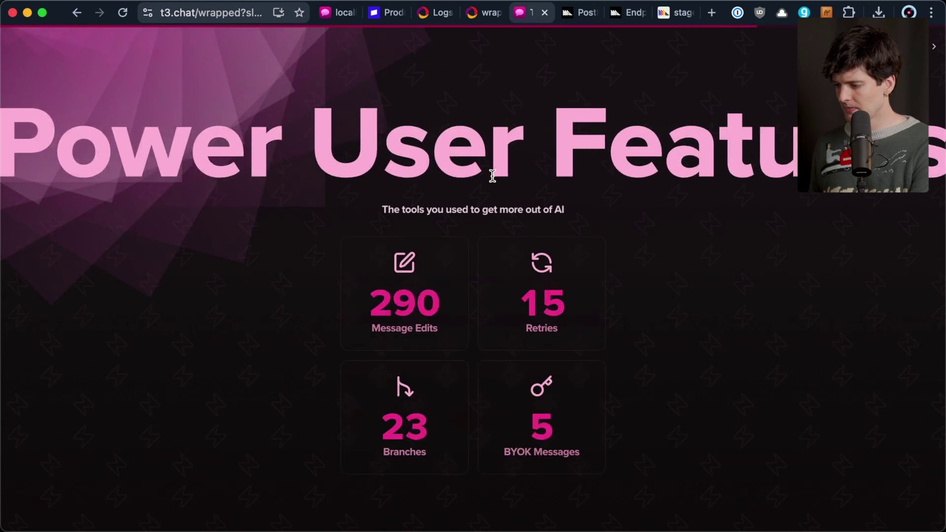
click(493, 177)
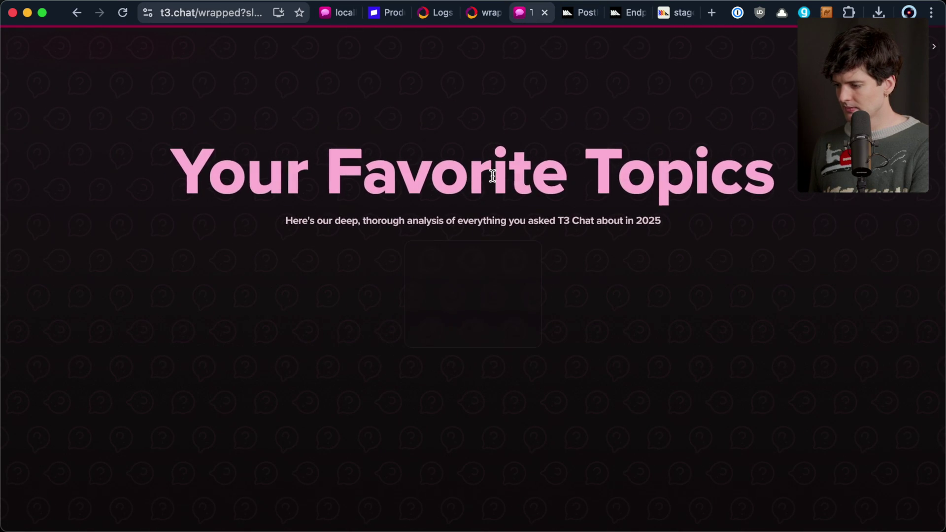
click(492, 175)
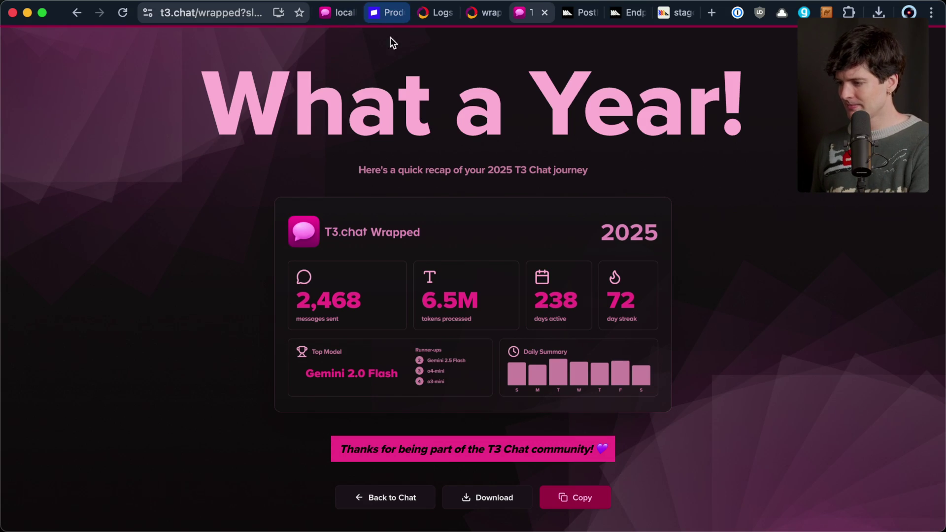
key(super+Tab)
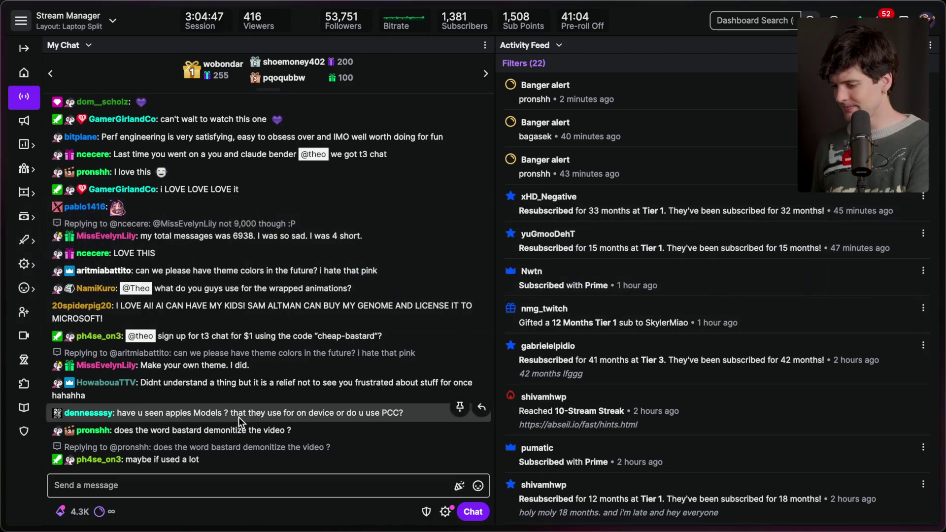
Add the stream marker 'End of wrapped' via /marker in the Stream Manager chat
key(/)
key(Escape)
click(194, 486)
text(/ma)
key(Tab)
text(End of)
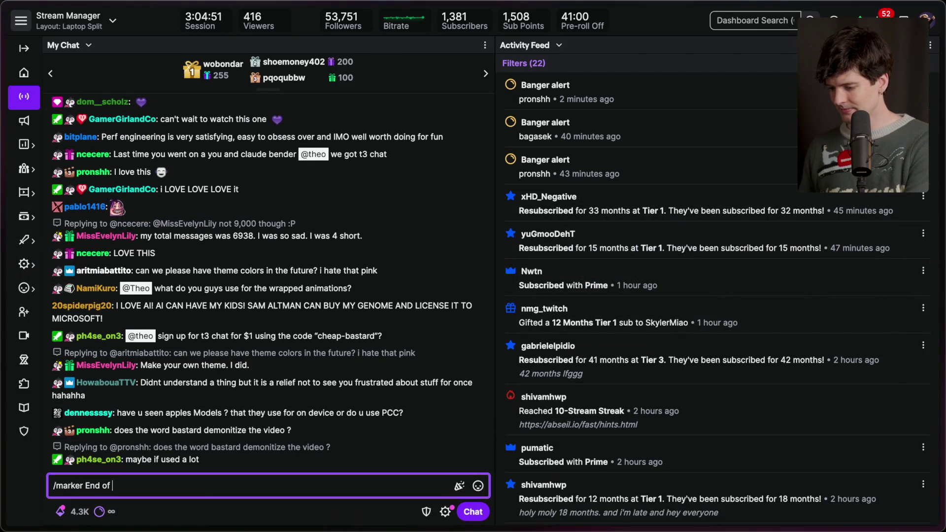
text( wrapped)
key(Return)
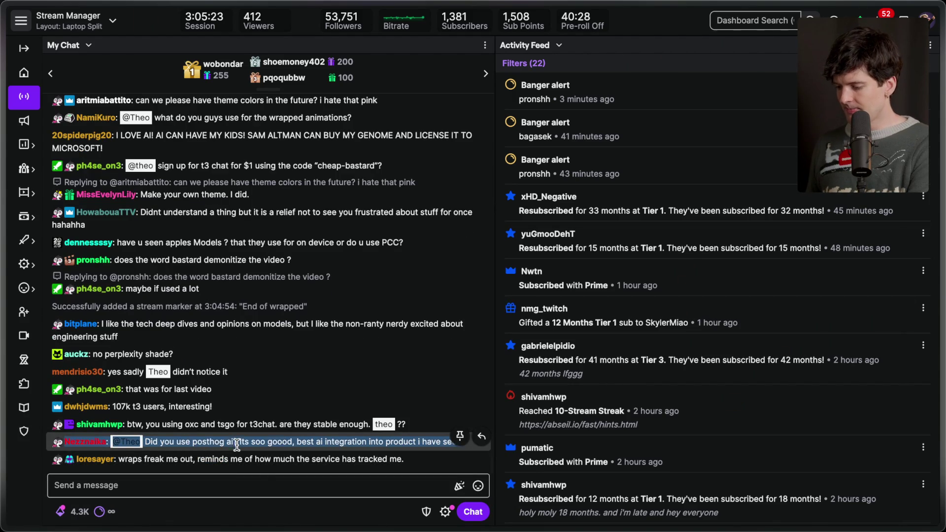
Add a second stream marker 'cheap bastard for minimax vid'
click(254, 487)
text(/marker cheap bastard f)
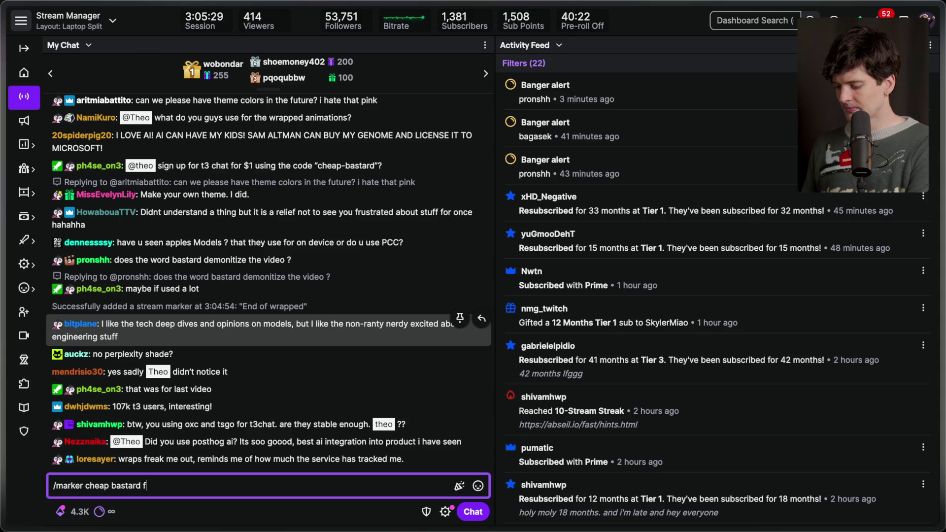
text( or)
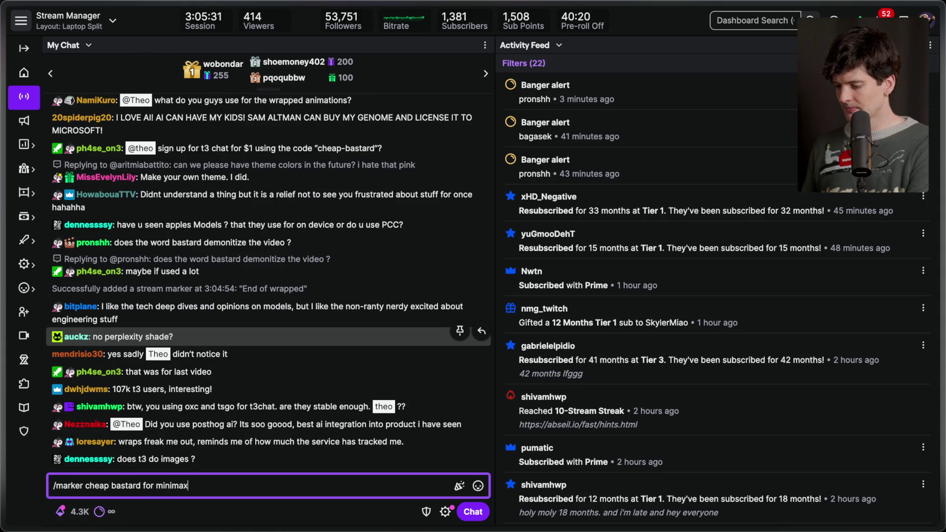
text( vid)
key(Return)
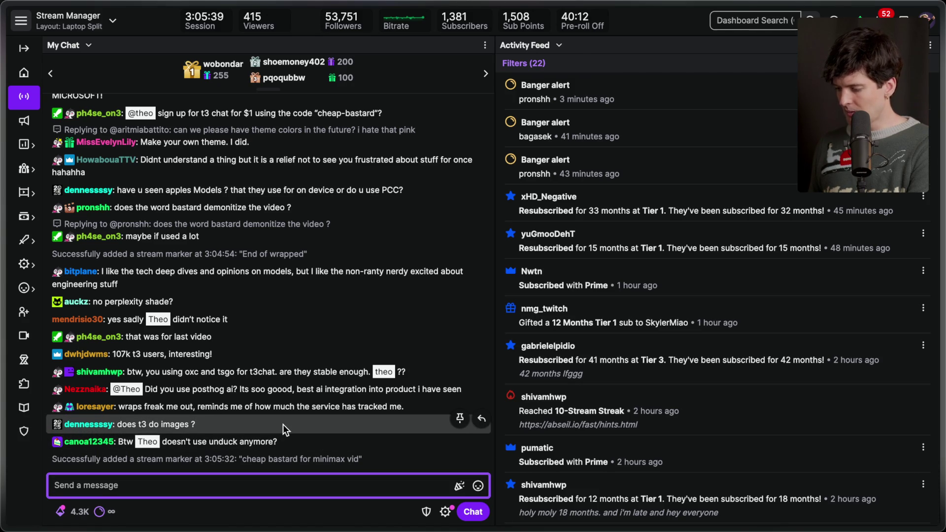
Open the T3 Chat site in a new tab by searching 't3'
key(ctrl+t)
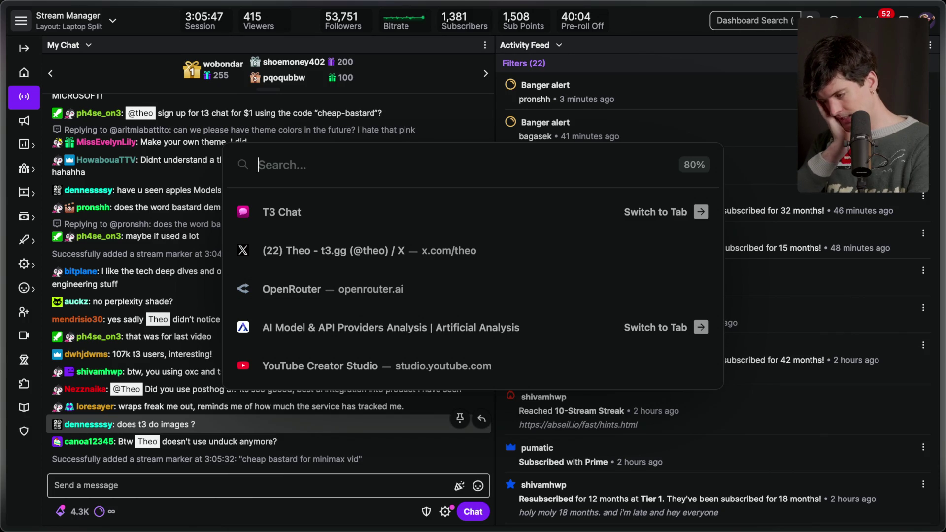
text(t3.chat/)
key(Return)
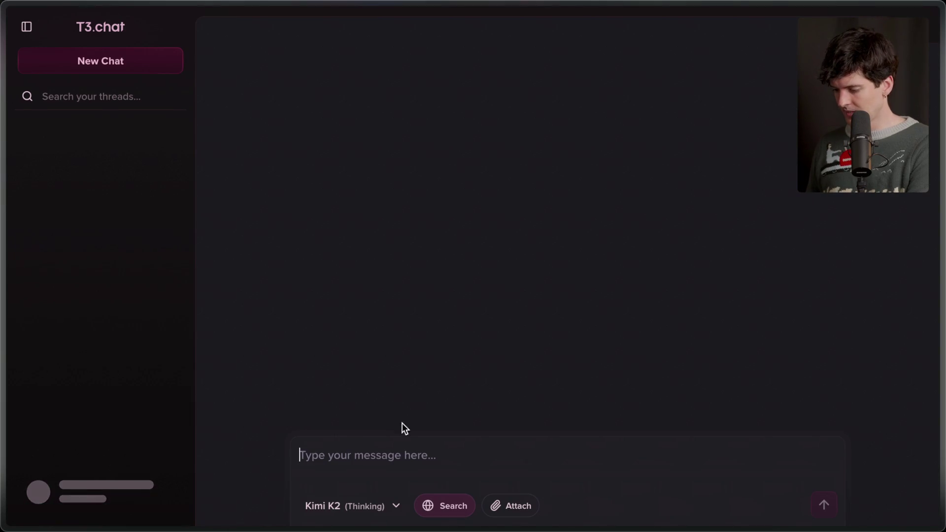
click(354, 508)
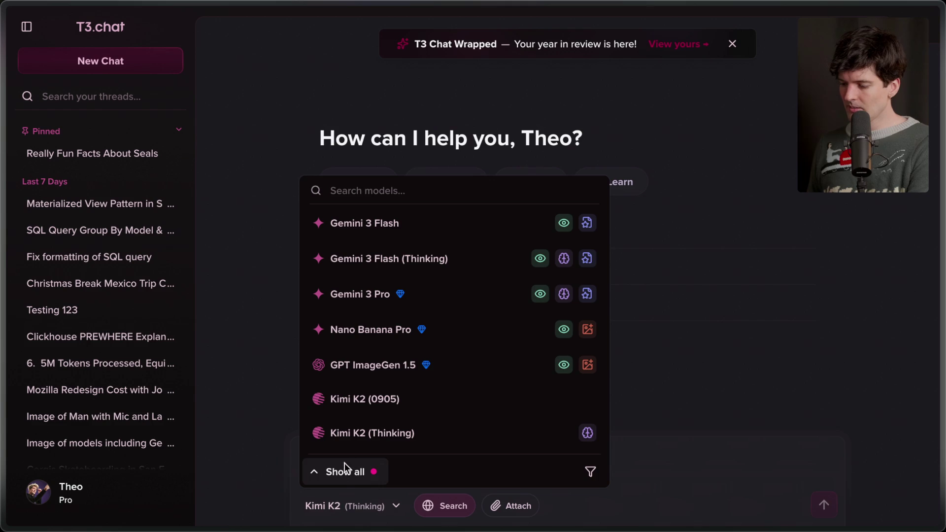
click(353, 506)
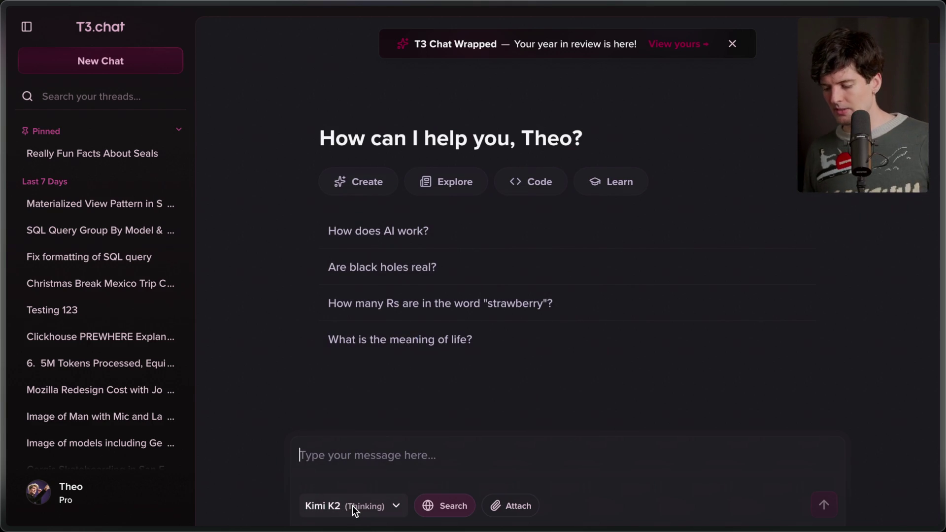
click(353, 506)
click(344, 468)
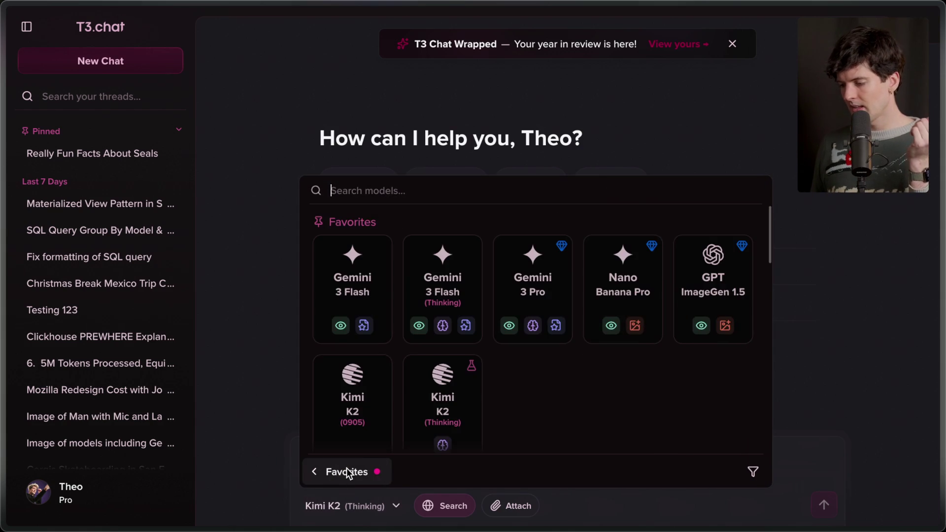
scroll(525, 373, down, 2)
scroll(524, 373, down, 10)
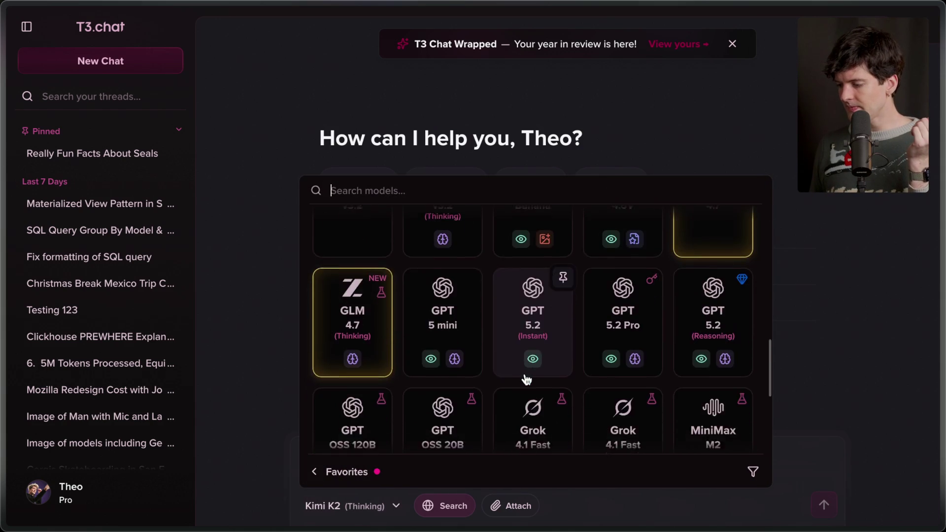
scroll(526, 379, up, 3)
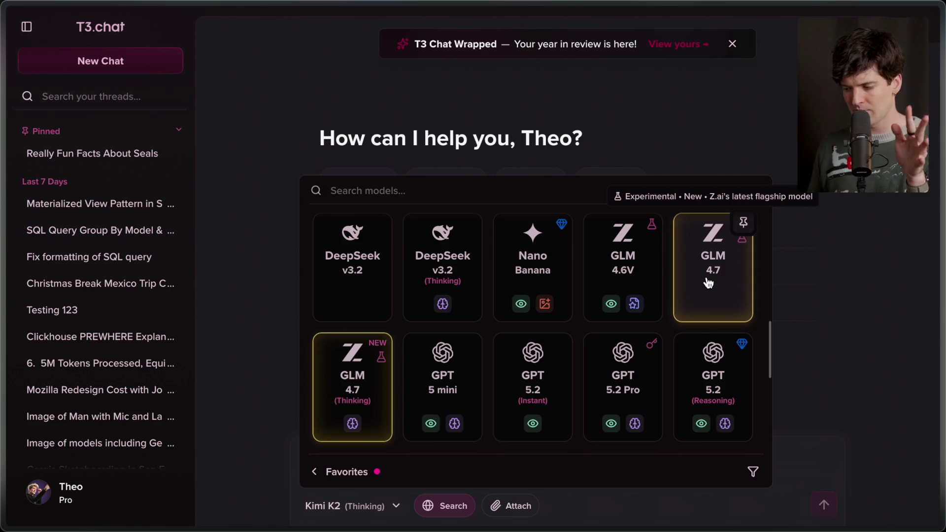
scroll(708, 283, up, 5)
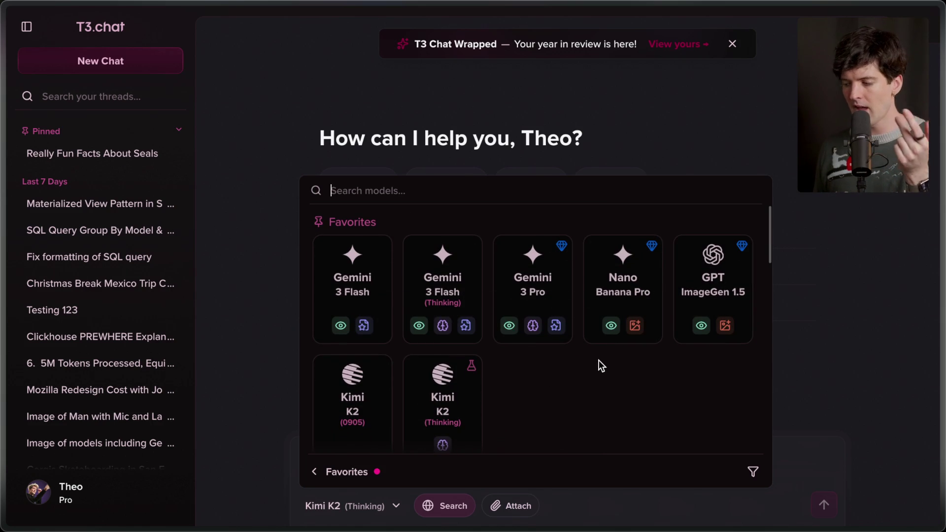
mouse_move(628, 280)
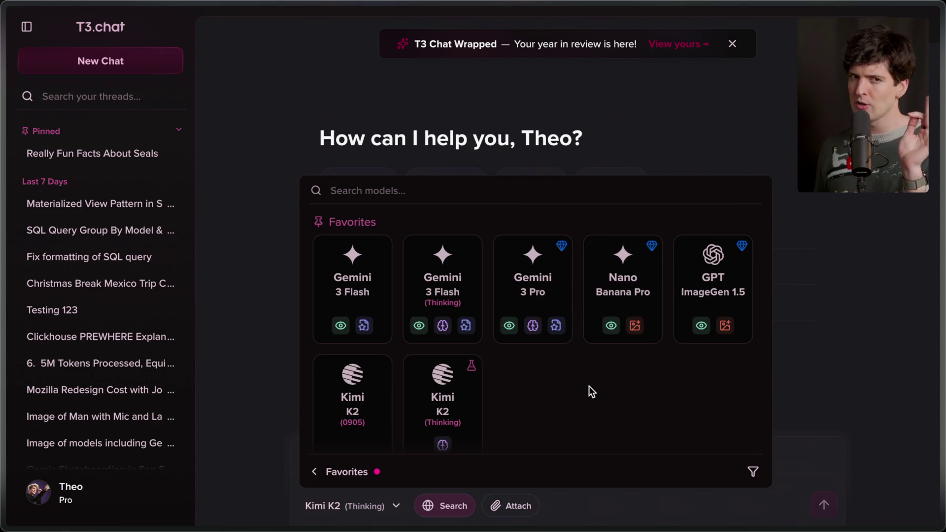
scroll(591, 392, down, 2)
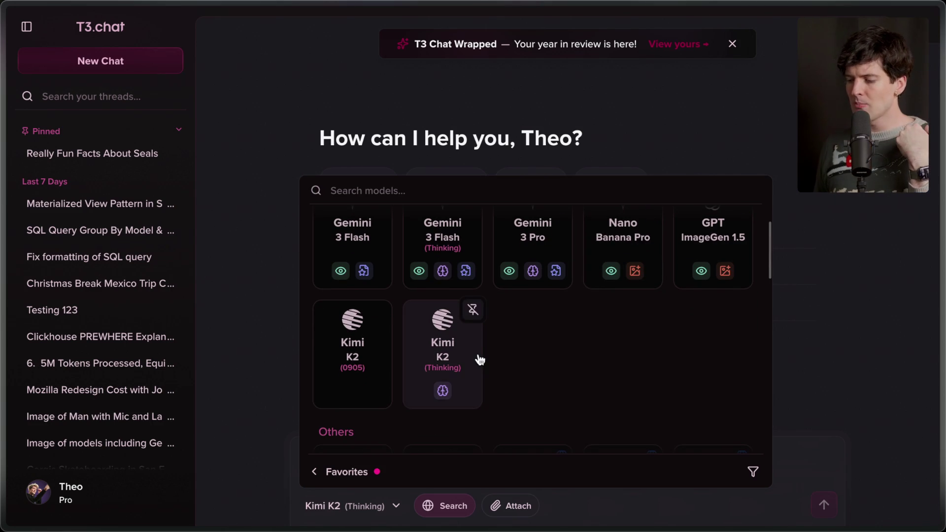
scroll(522, 368, down, 5)
scroll(524, 370, down, 6)
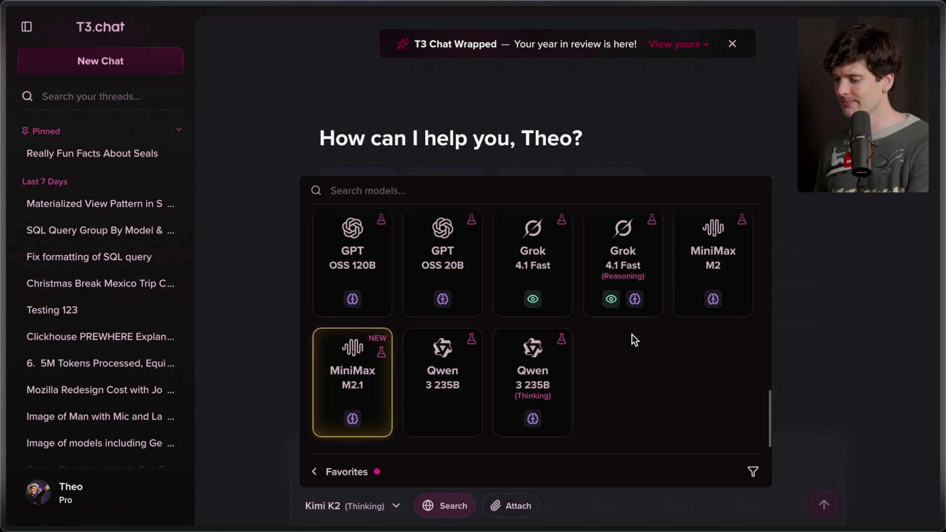
click(713, 111)
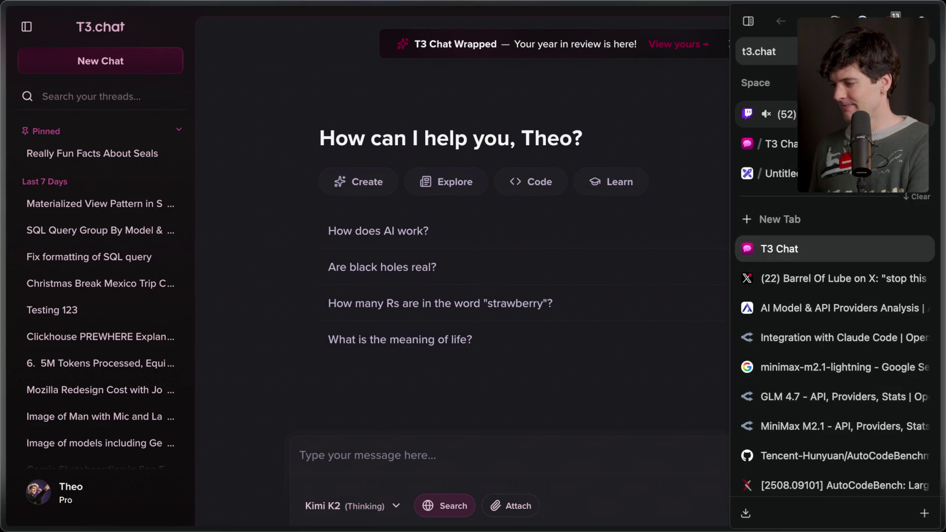
Add the stream marker 'End of cheap bastard' from the Stream Manager chat
click(768, 110)
text(/mar)
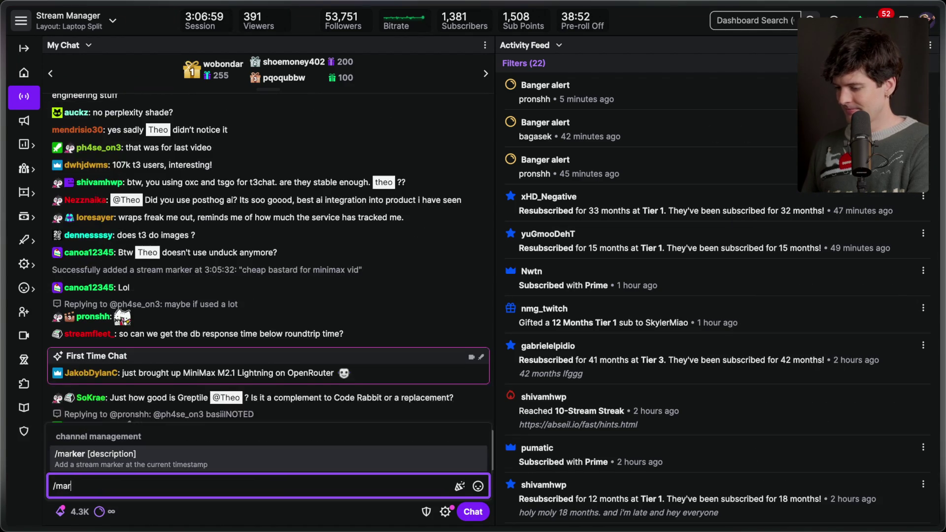
text(ker End of cheap bastard)
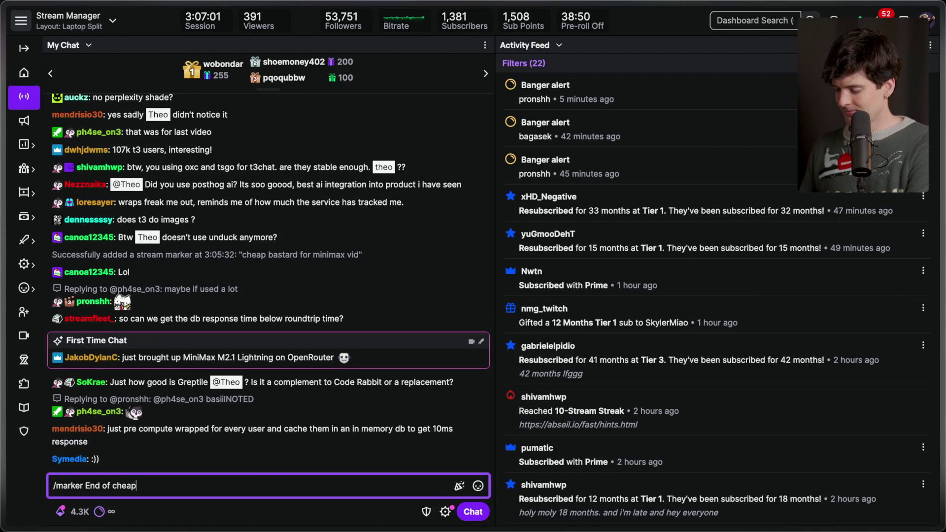
key(Return)
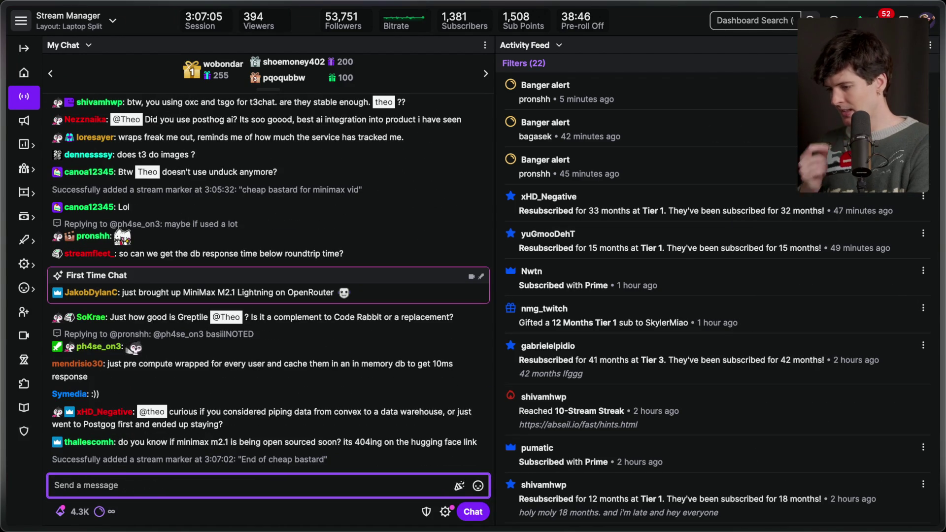
Highlight a viewer's chat question about Greptile and Code Rabbit
double_click(188, 315)
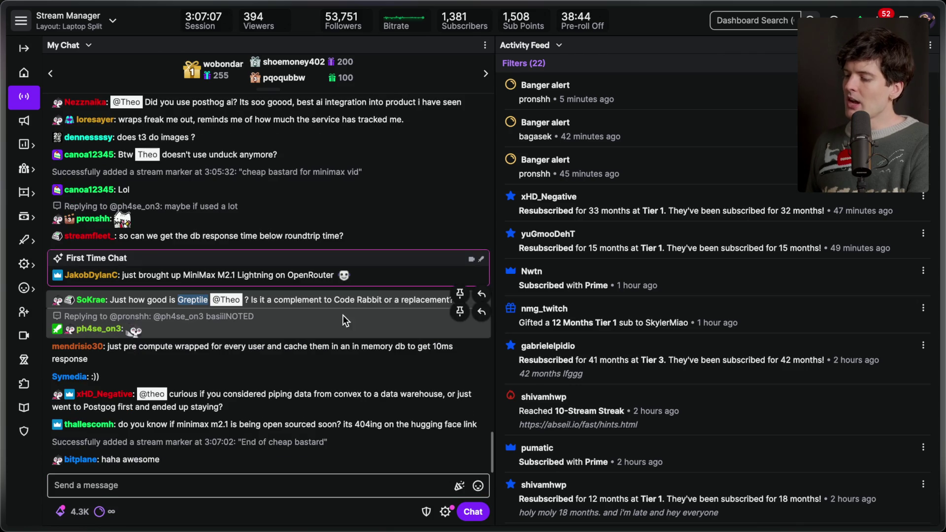
drag(384, 299, 123, 299)
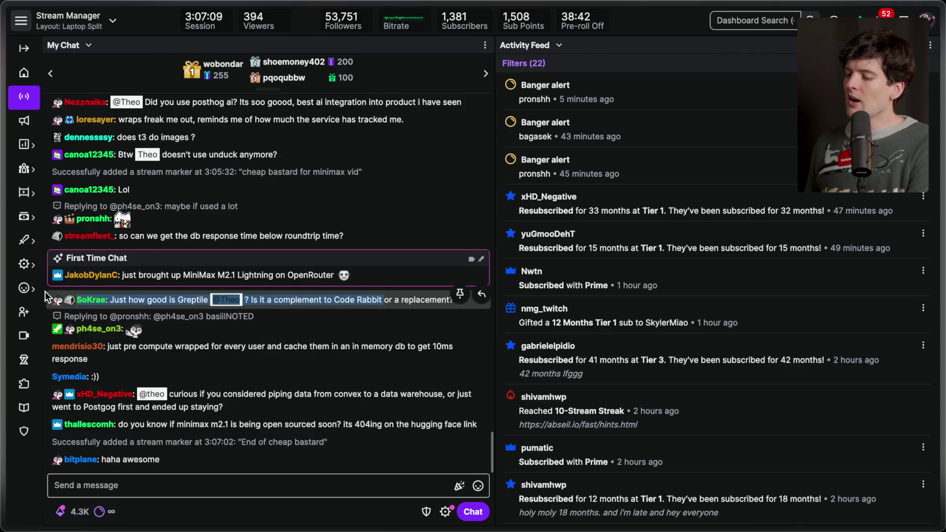
click(355, 300)
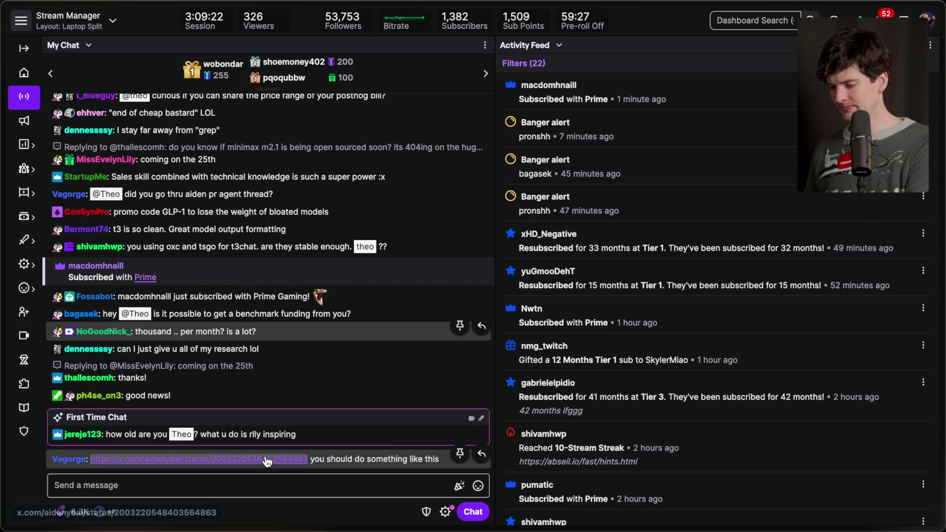
Open the x.com post from chat and navigate the thread to the skill-issue rebuttal reply
click(265, 459)
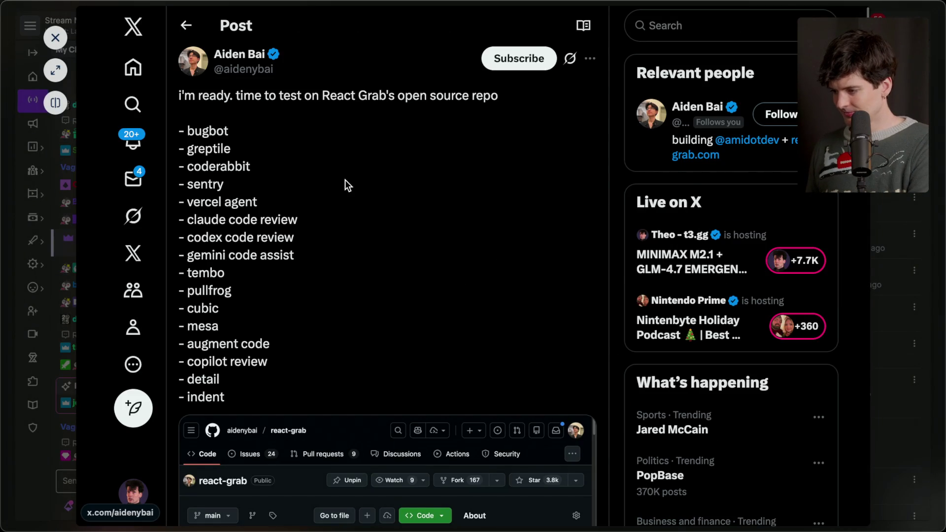
scroll(346, 183, down, 1)
scroll(347, 185, down, 20)
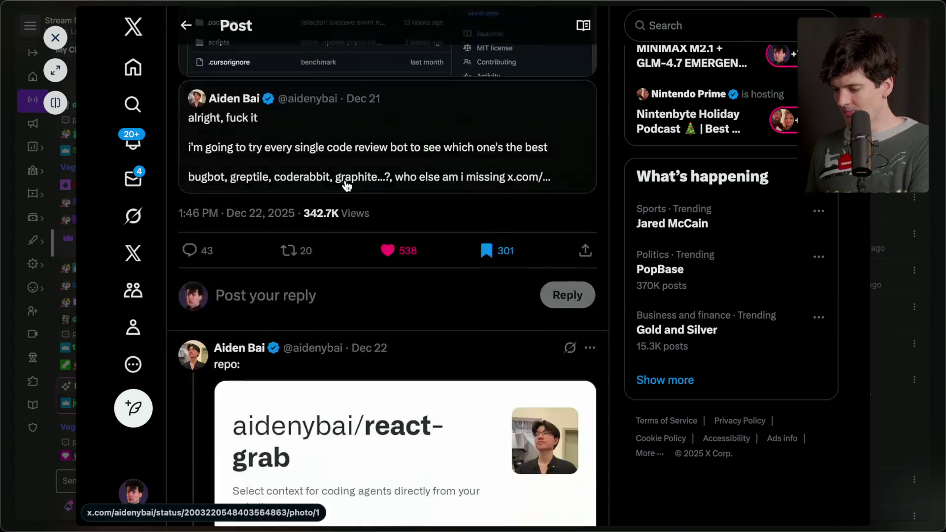
scroll(348, 185, down, 20)
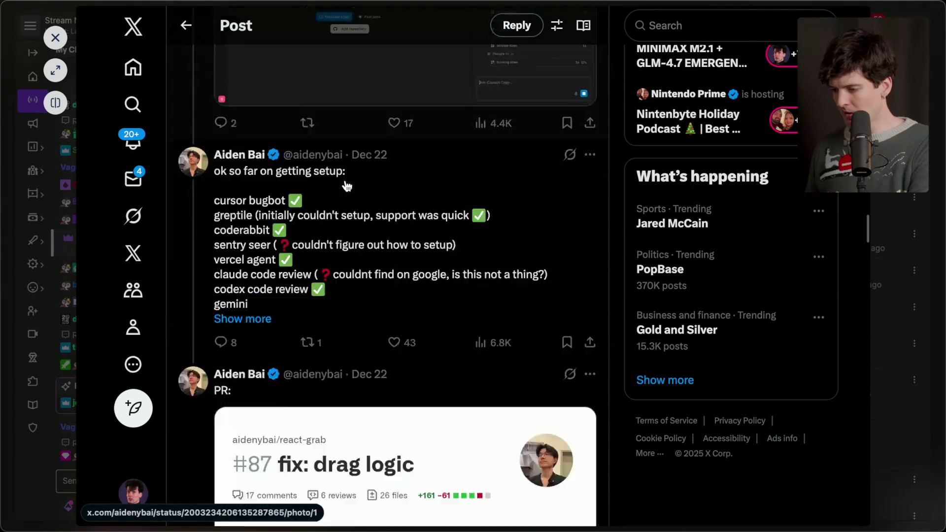
scroll(345, 186, up, 3)
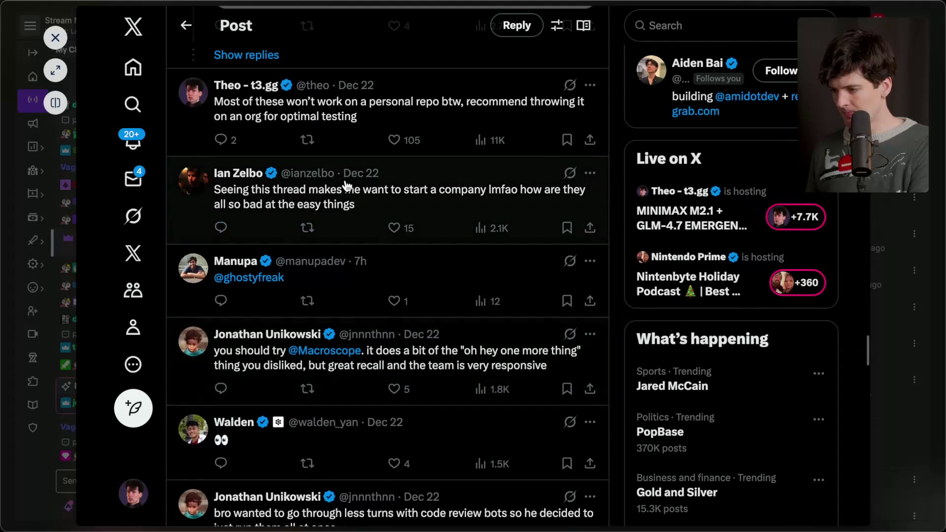
click(359, 89)
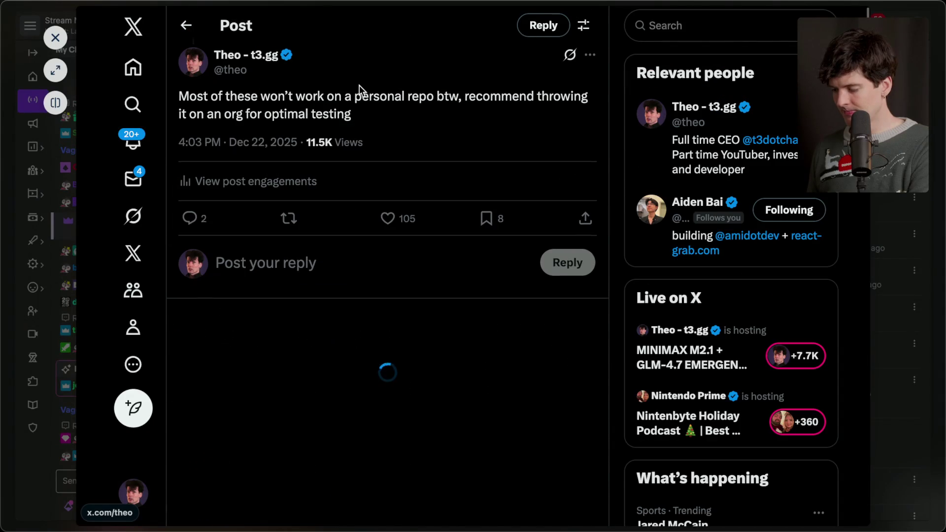
scroll(359, 86, down, 3)
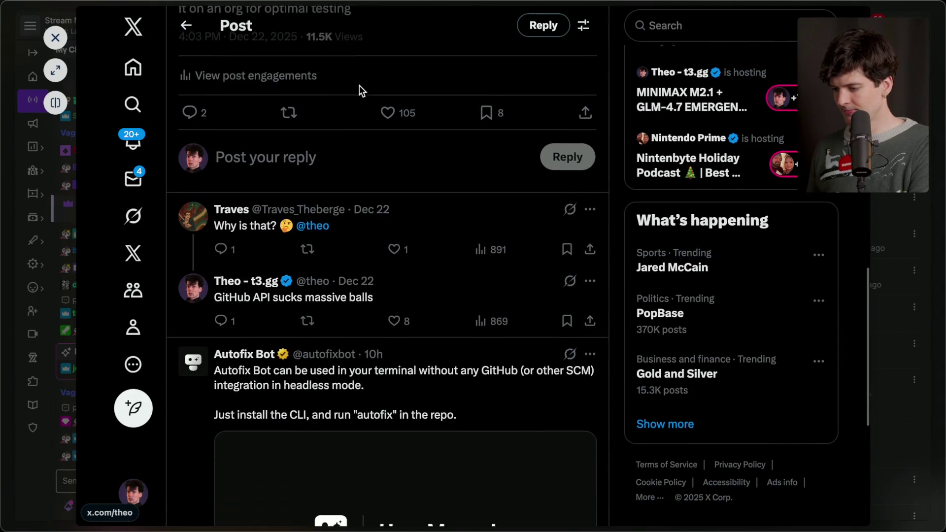
click(371, 253)
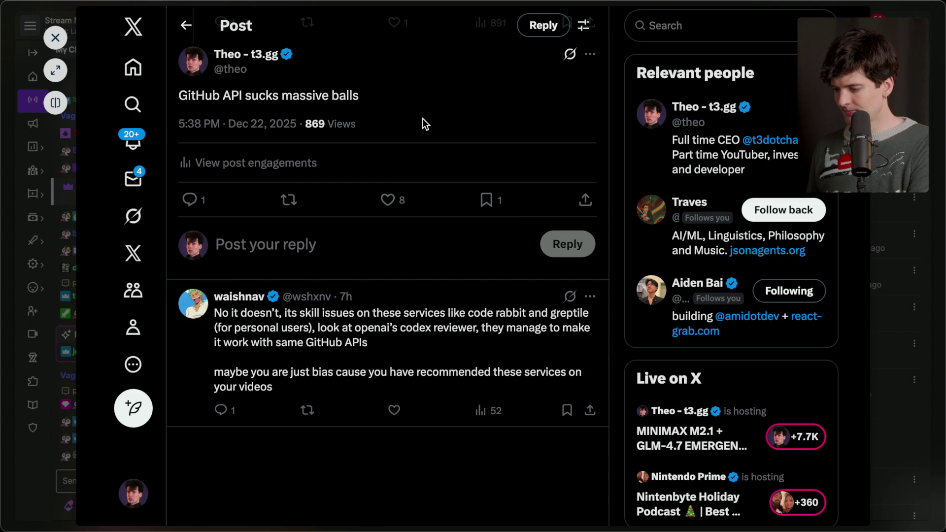
click(338, 315)
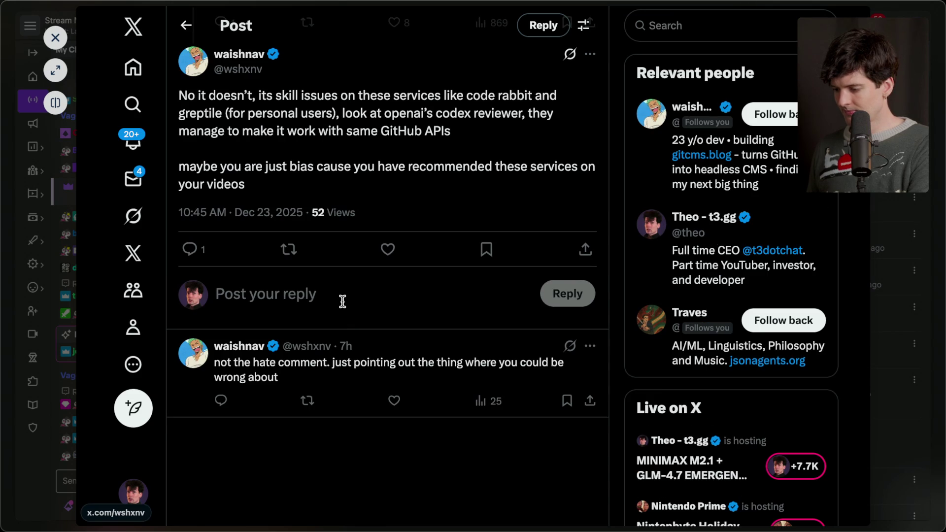
Post a reply explaining personal repos use an entirely different set of APIs and separate code paths
click(341, 300)
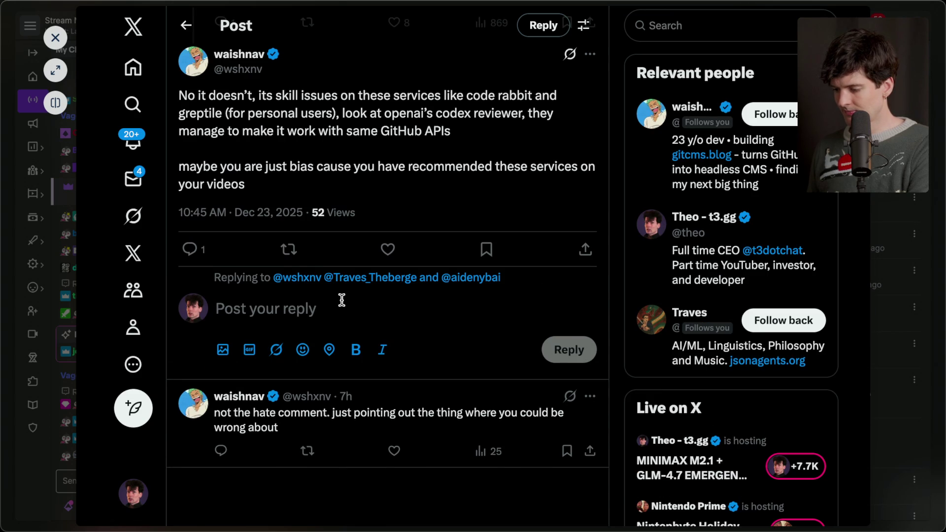
text(I have talked to the teams implem)
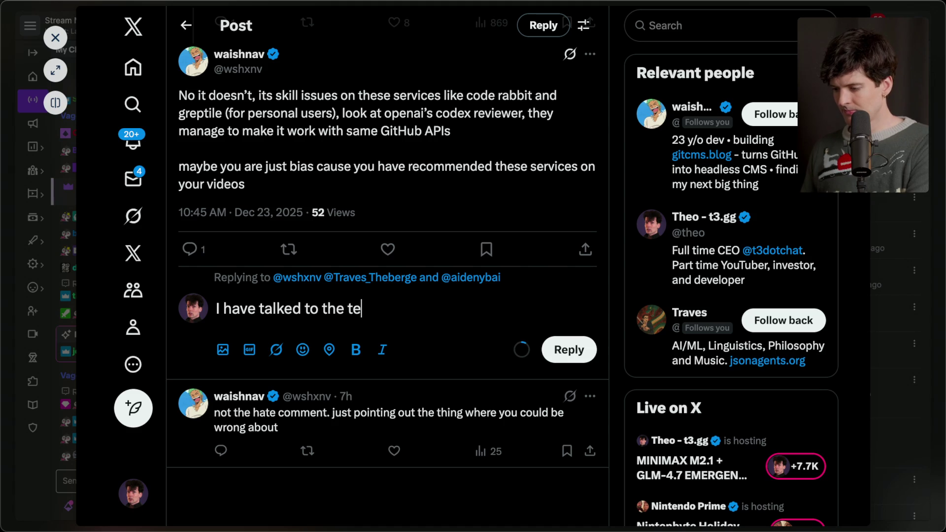
text(etn)
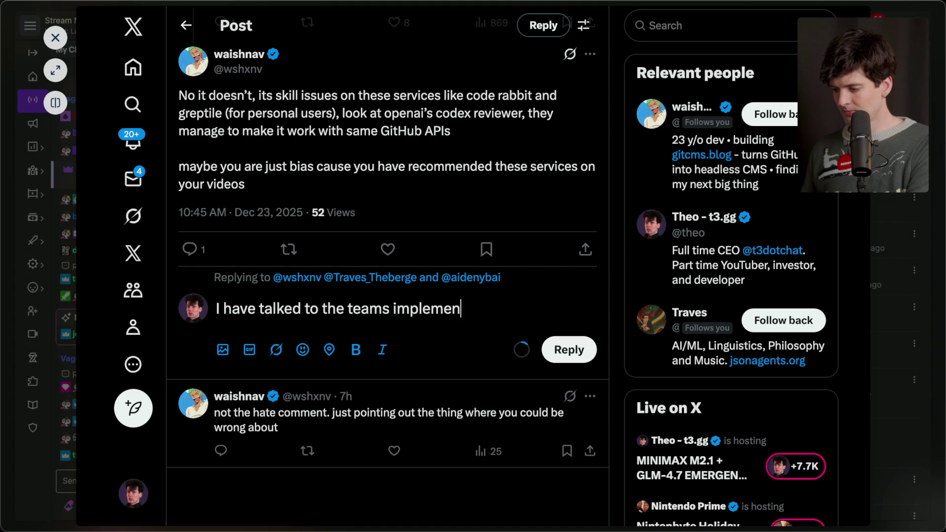
text(nting al)
key(BackSpace)
text(se th)
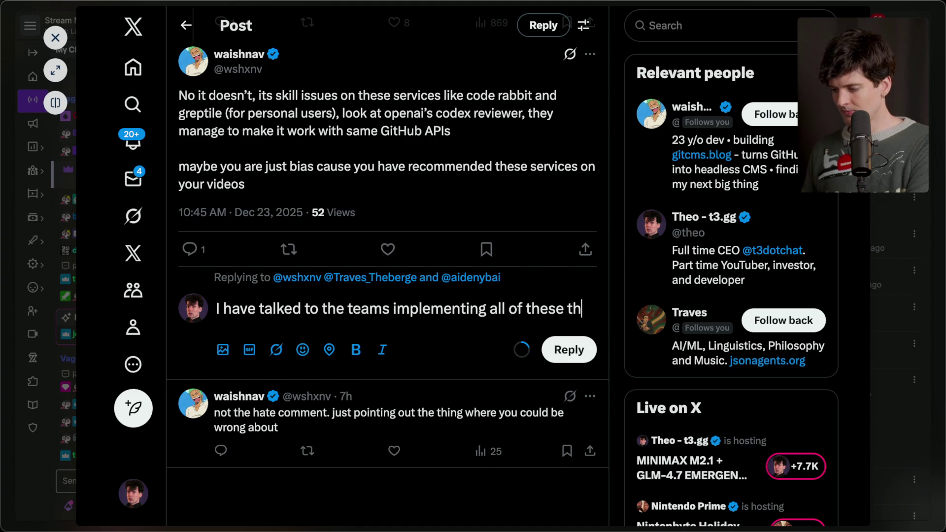
text(ings. Personal repos are an ent)
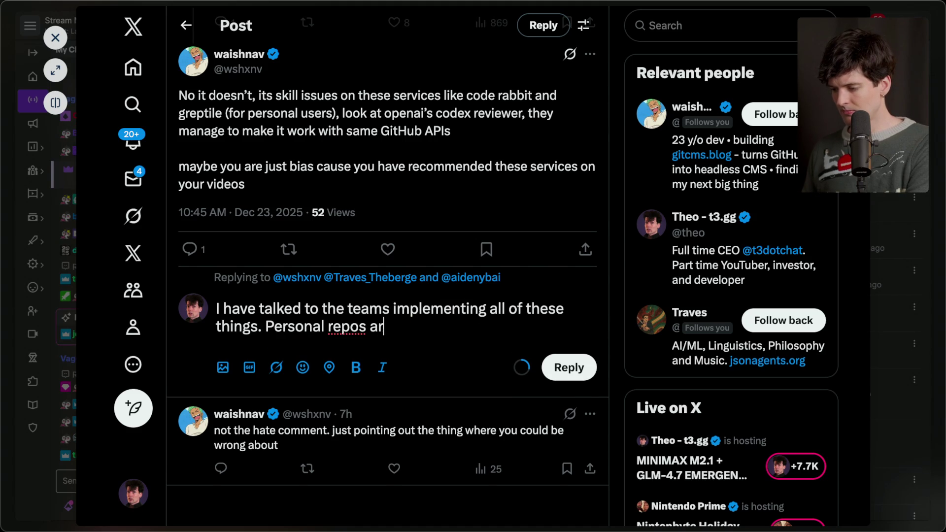
text(irely differ)
key(BackSpace)
key(BackSpace)
key(BackSpace)
text(set of APIs and a separate code path as a res)
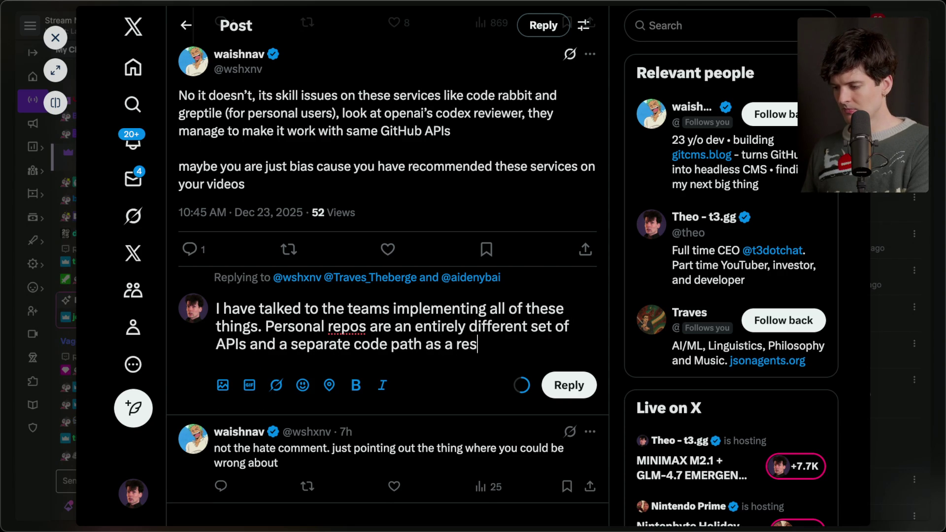
key(Return)
key(Return)
text(Can it)
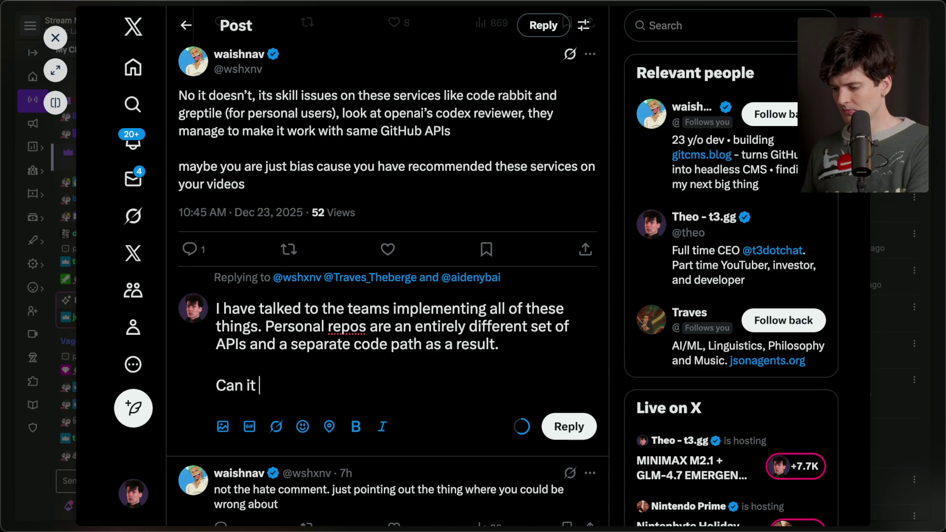
text( be done? Sure. Does it rew)
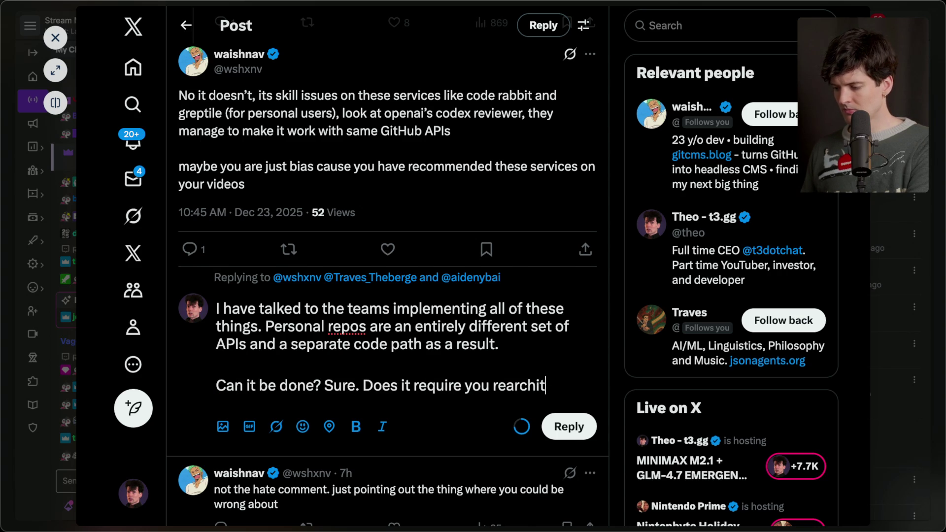
text( your codebase to )
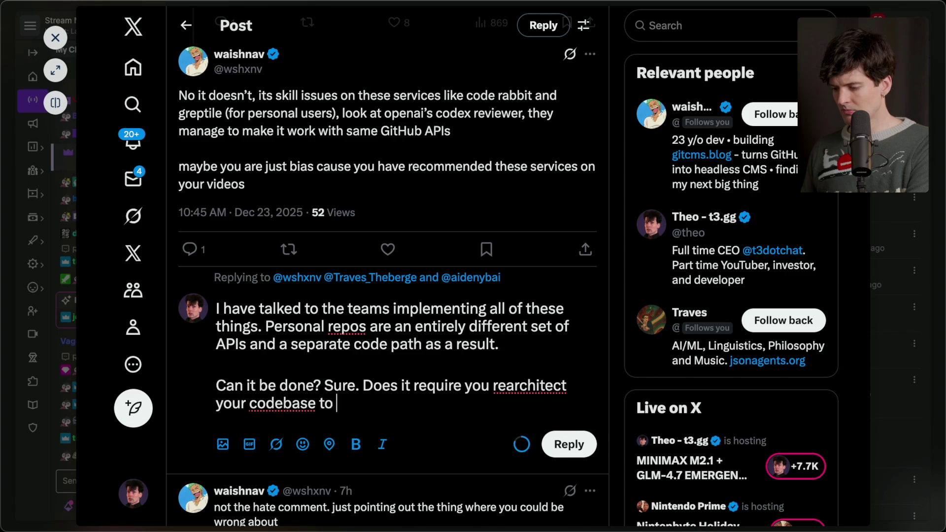
text(suppferent p)
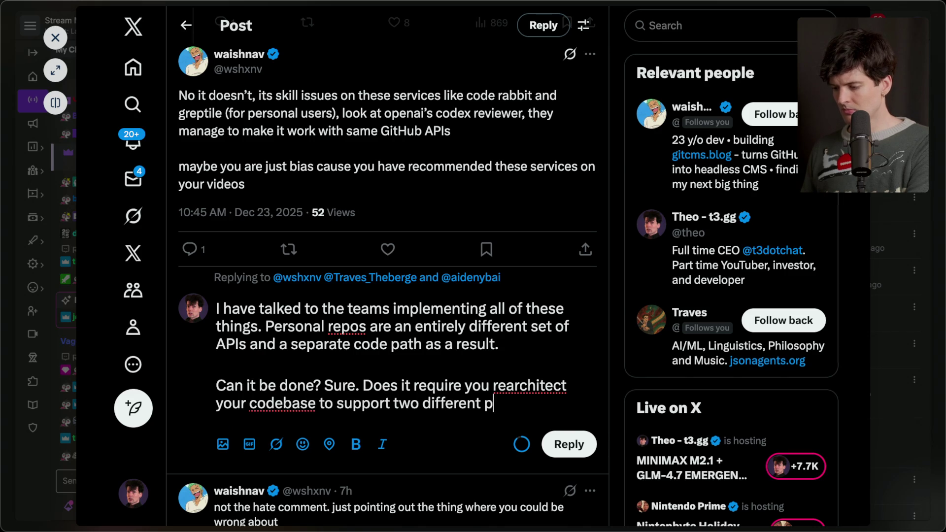
text(aths, one of which make)
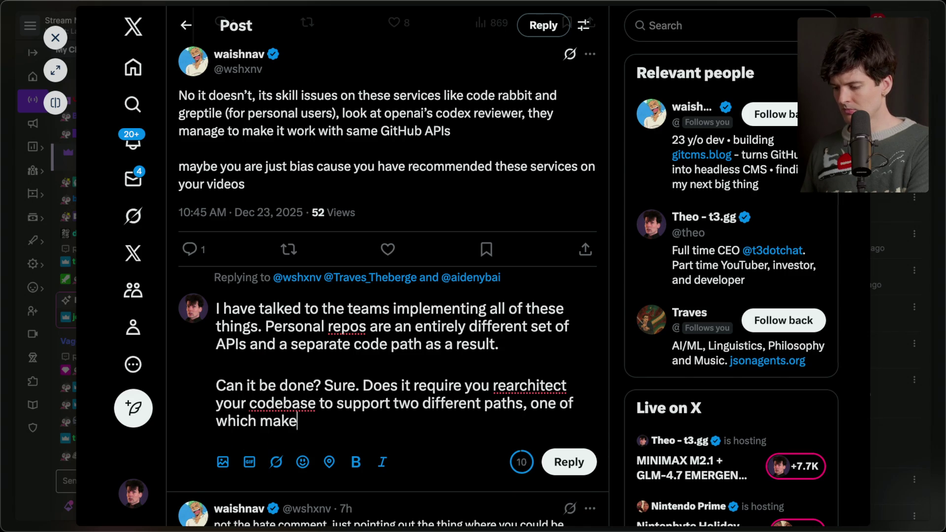
text(s you my and the other )
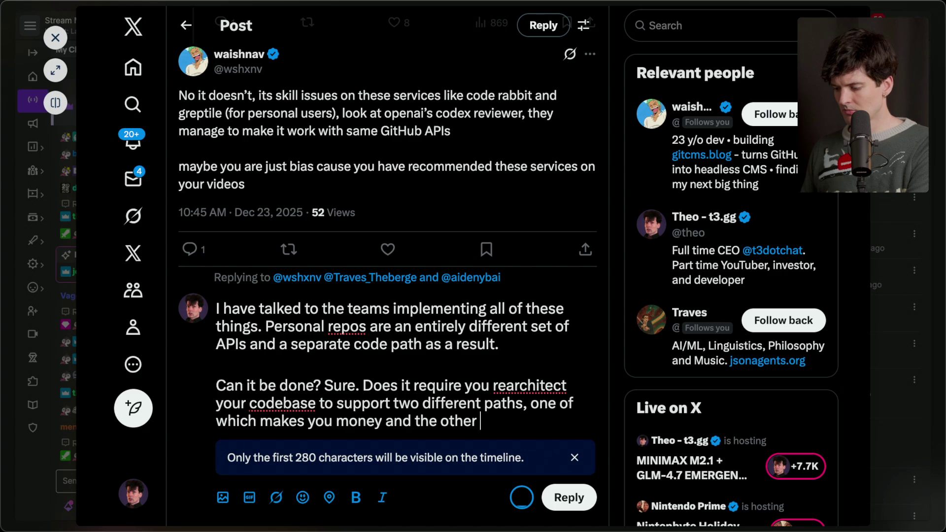
text(clusively costs money? Also yes.)
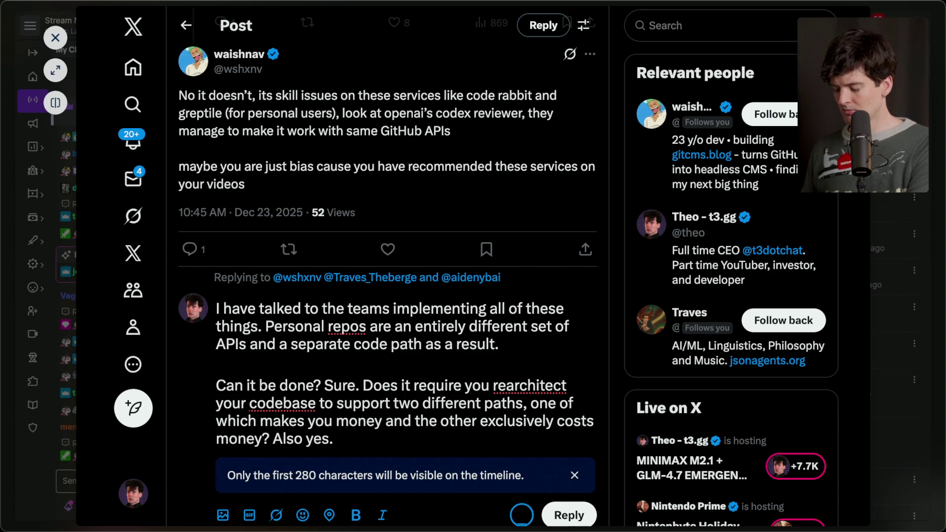
key(ctrl+Return)
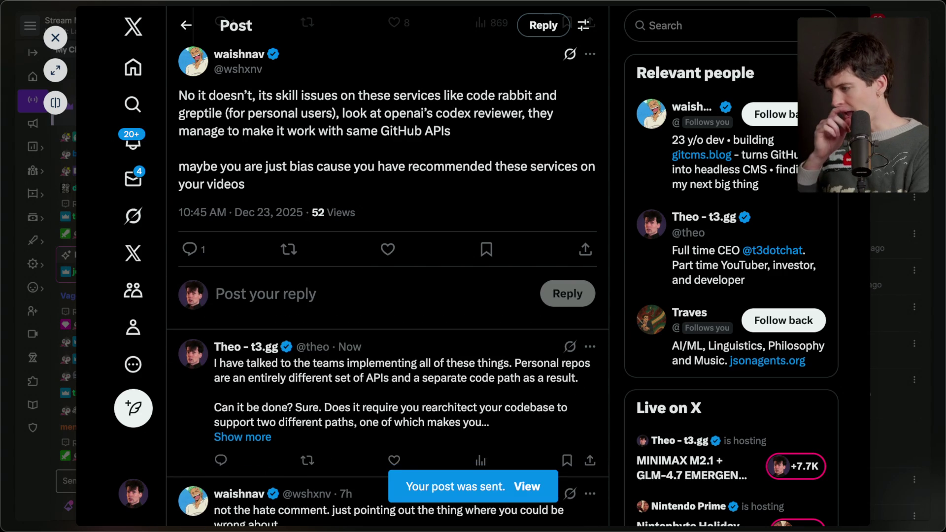
scroll(288, 256, up, 3)
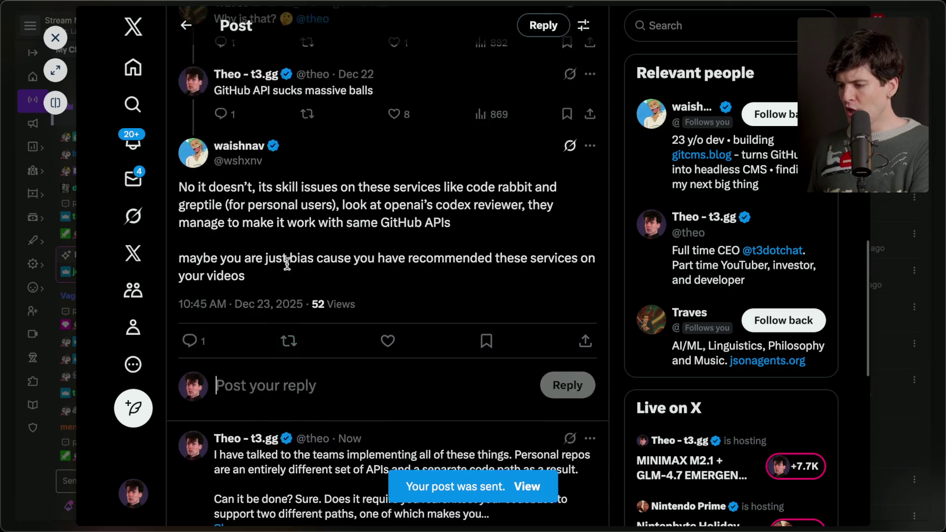
scroll(287, 264, down, 3)
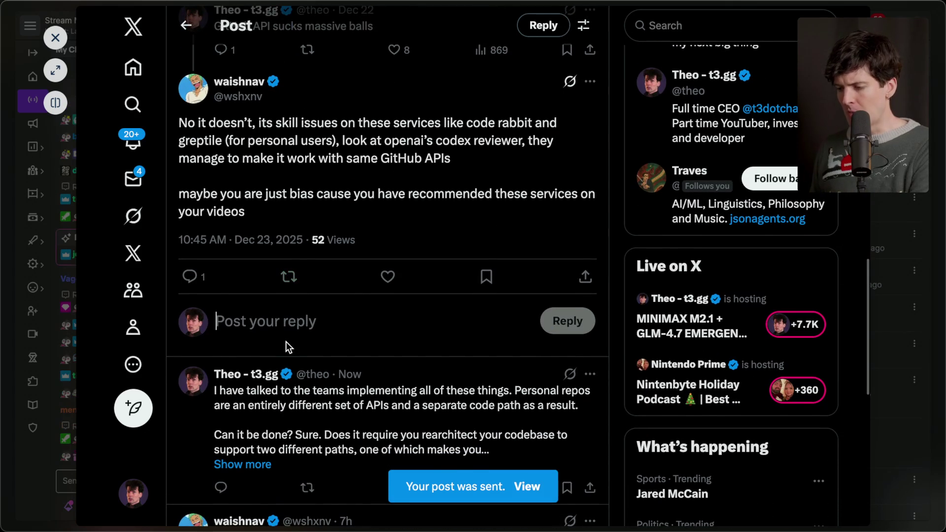
Dismiss the previous X post and open the newest chat message's x.com link about Convex
key(Escape)
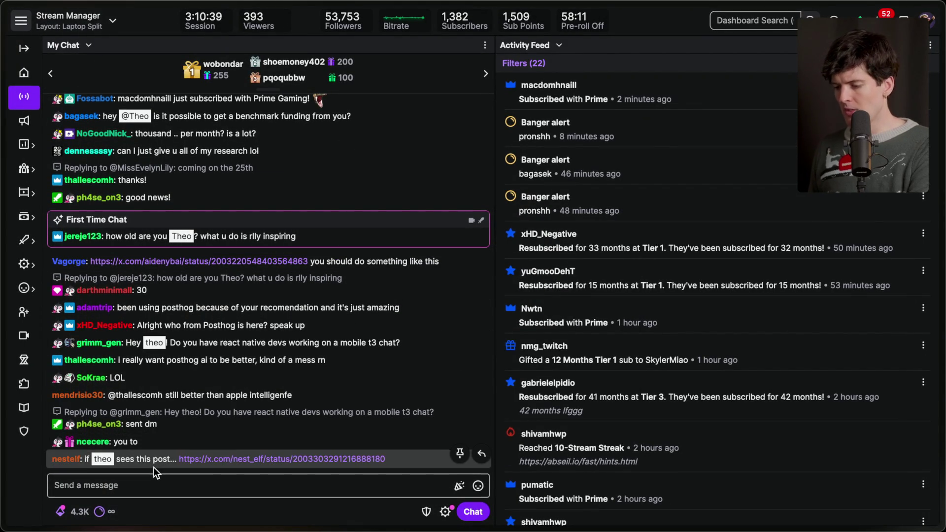
click(153, 487)
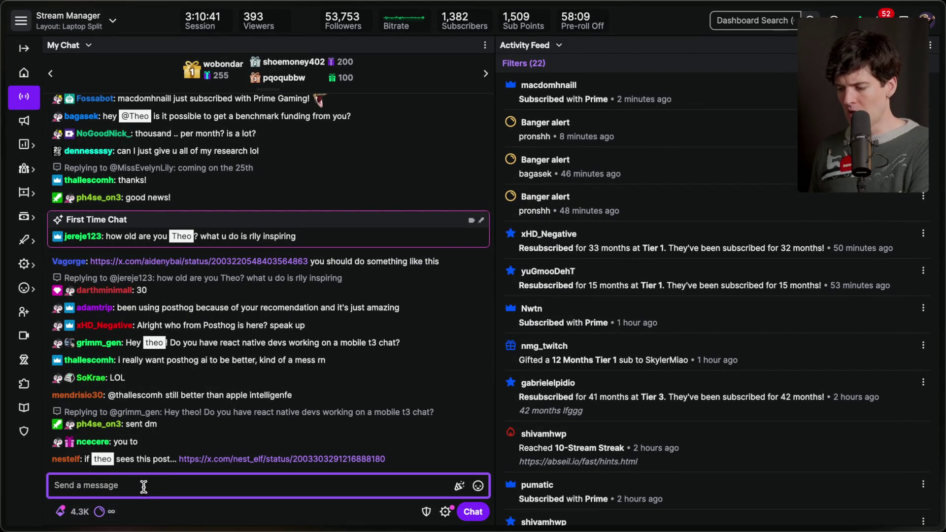
click(229, 377)
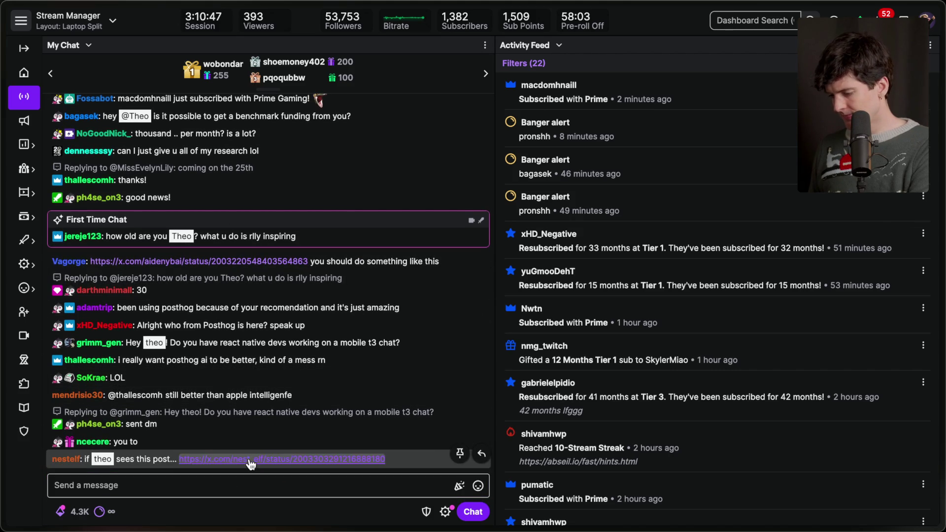
click(249, 456)
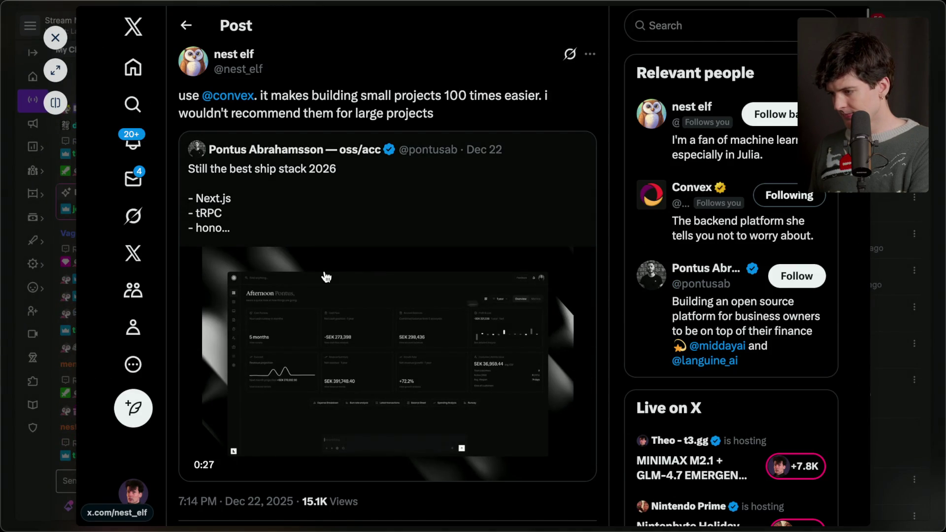
Skim the chat-linked post's replies, then reopen the post from chat
scroll(326, 277, down, 5)
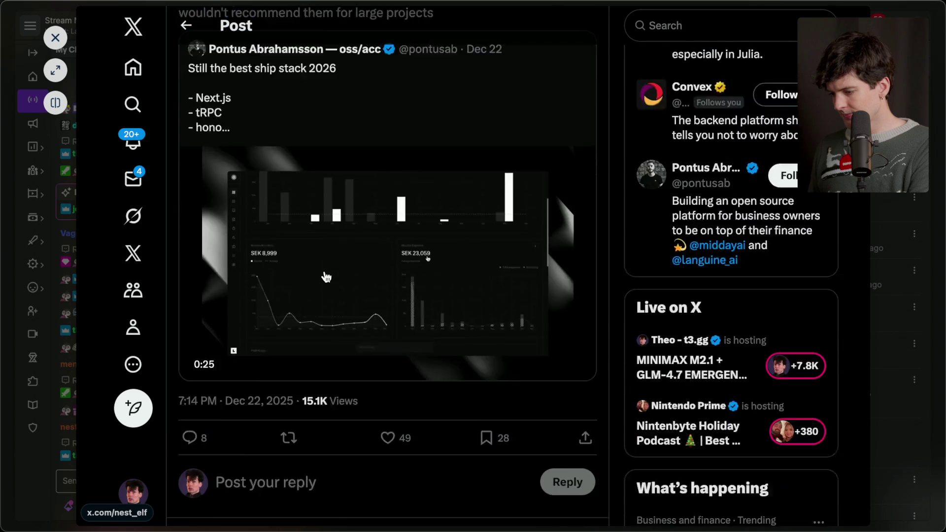
scroll(326, 277, down, 3)
key(Escape)
key(Escape)
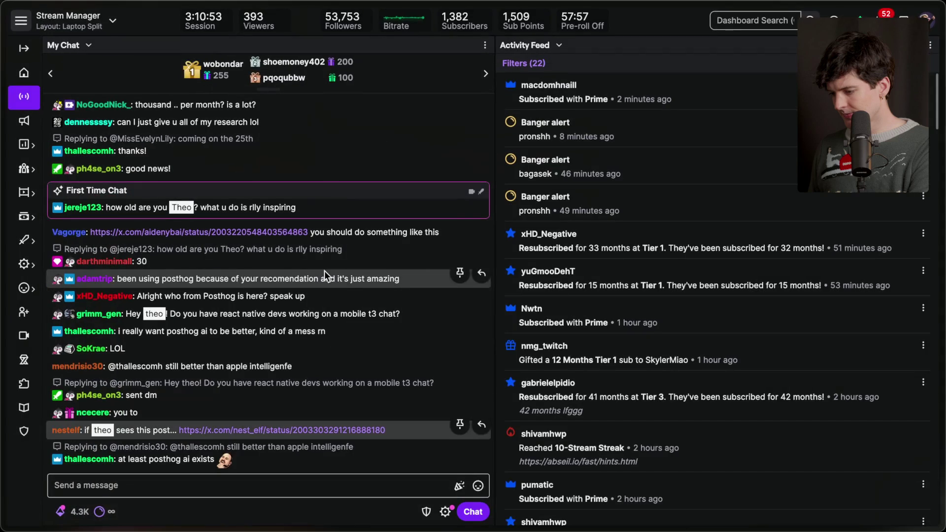
click(281, 430)
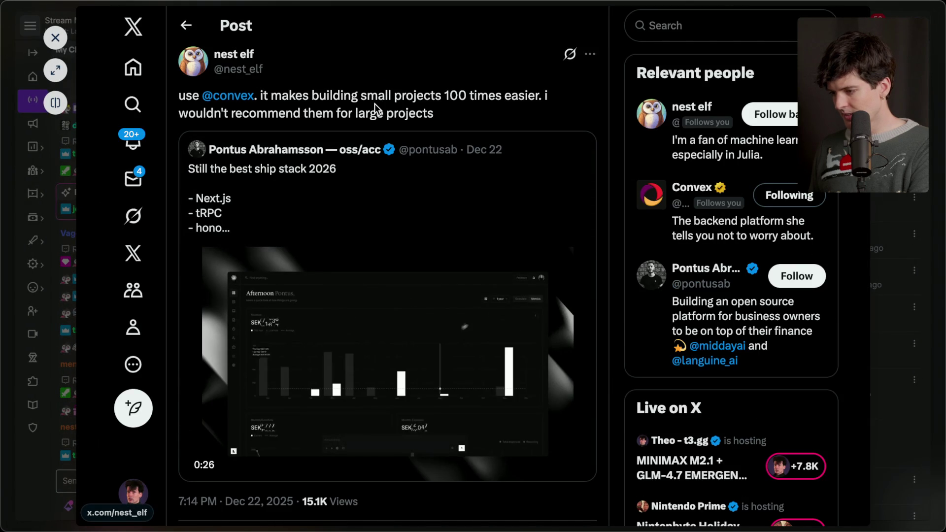
scroll(289, 229, down, 3)
scroll(256, 219, up, 3)
Read the quoted 'best ship stack 2026' post's stack list, then close the X overlay
click(233, 211)
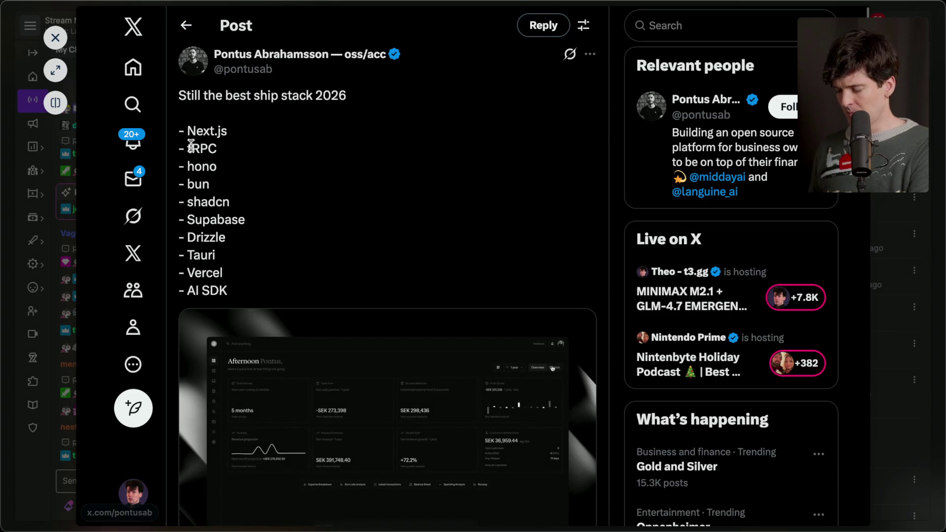
drag(238, 297, 157, 42)
click(333, 182)
scroll(332, 182, down, 8)
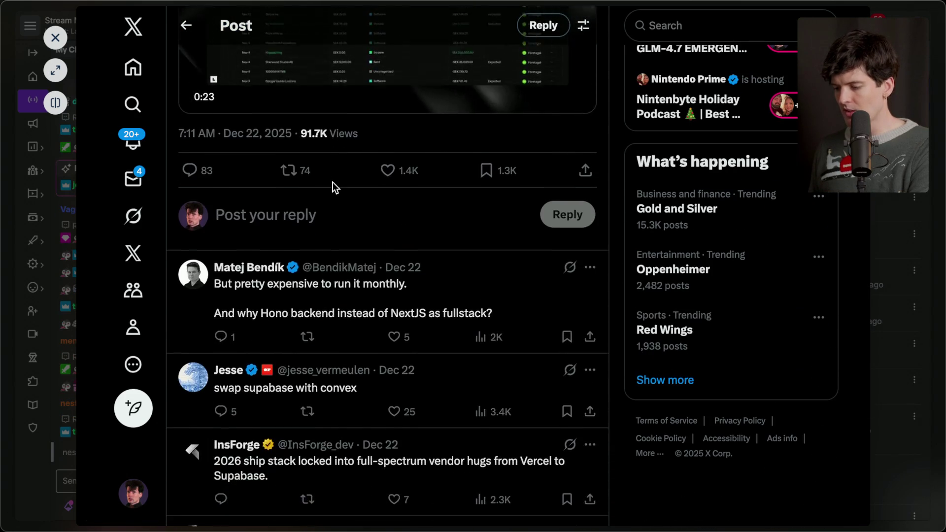
scroll(333, 186, up, 10)
key(Escape)
key(Escape)
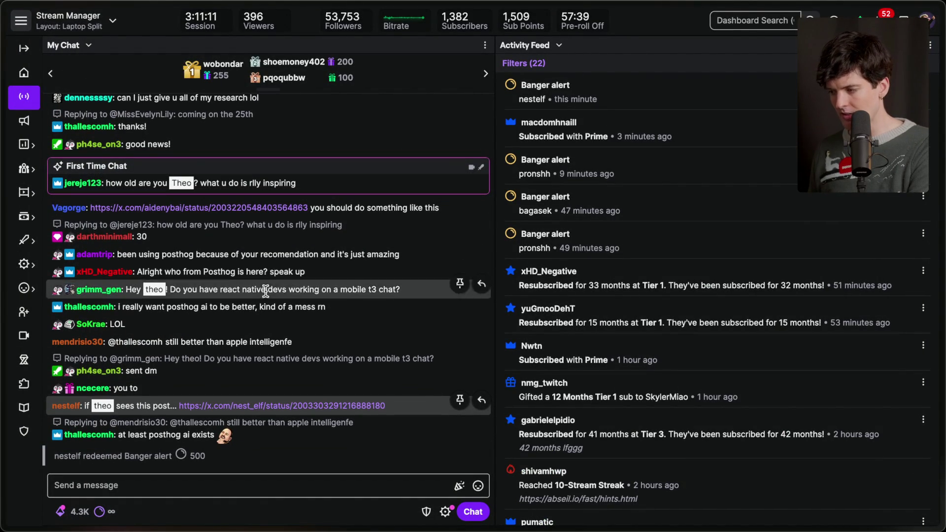
Switch to Chrome and show the Convex Logs filtered to workflow/wrapped runs
key(super+Tab)
key(super+Tab)
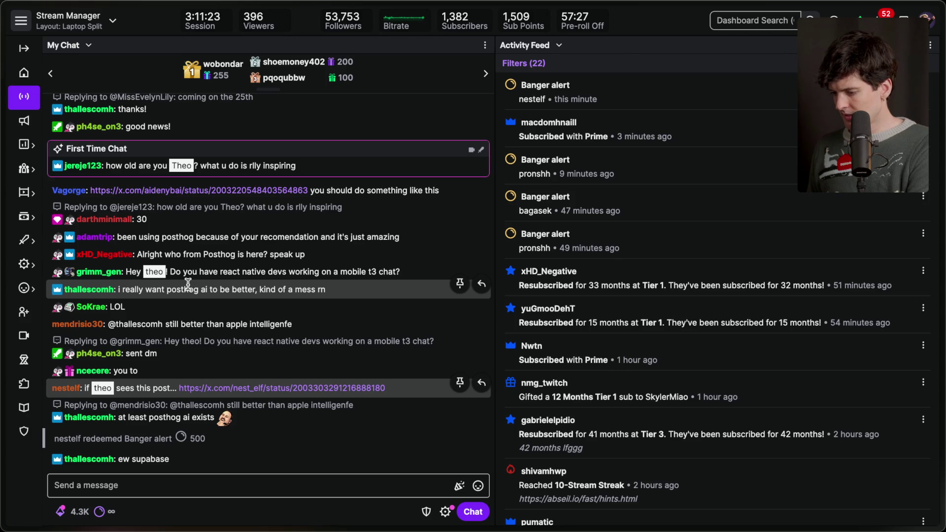
key(super+Tab)
click(335, 16)
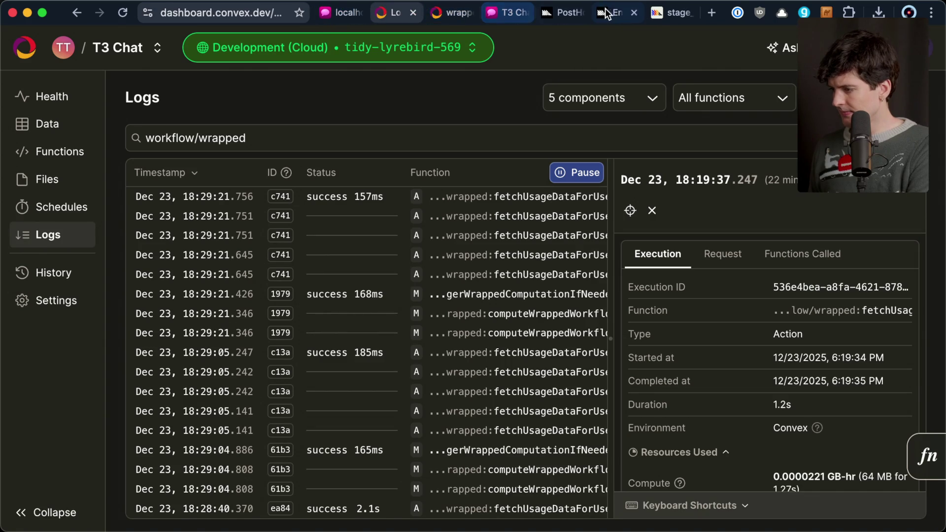
Glance at a GitHub pull request, then bring up the YouTube Studio live dashboard
click(661, 13)
click(374, 14)
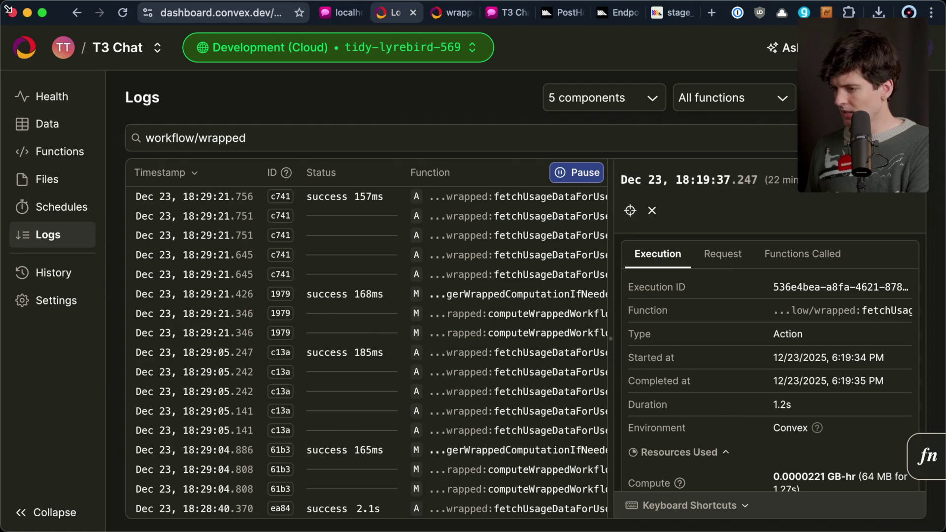
key(super+grave)
click(387, 13)
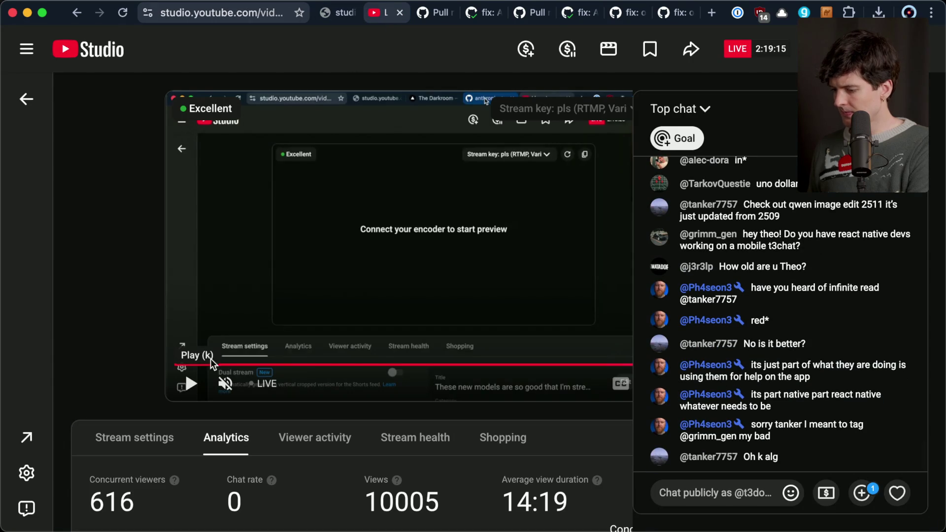
Filter the popout live chat to Fan funding messages, then switch it back to Live chat
key(ctrl+shift+Tab)
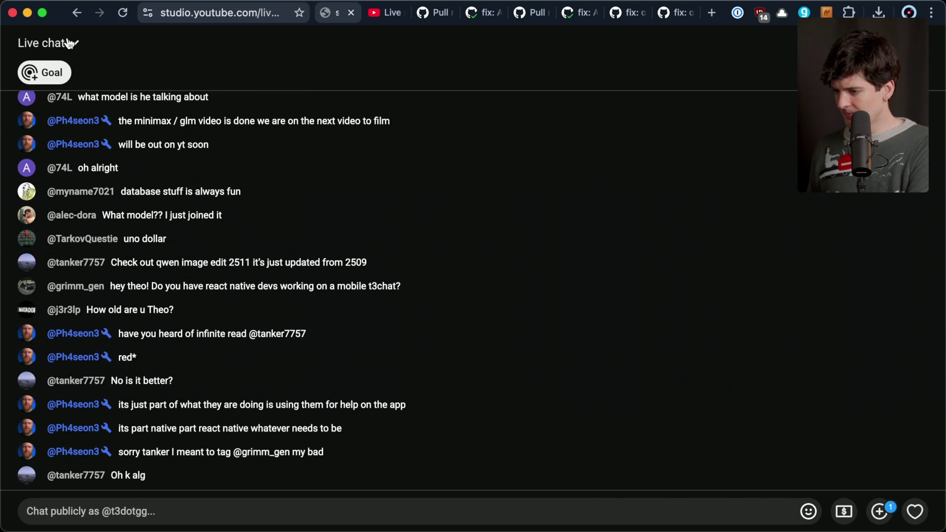
click(59, 41)
click(116, 175)
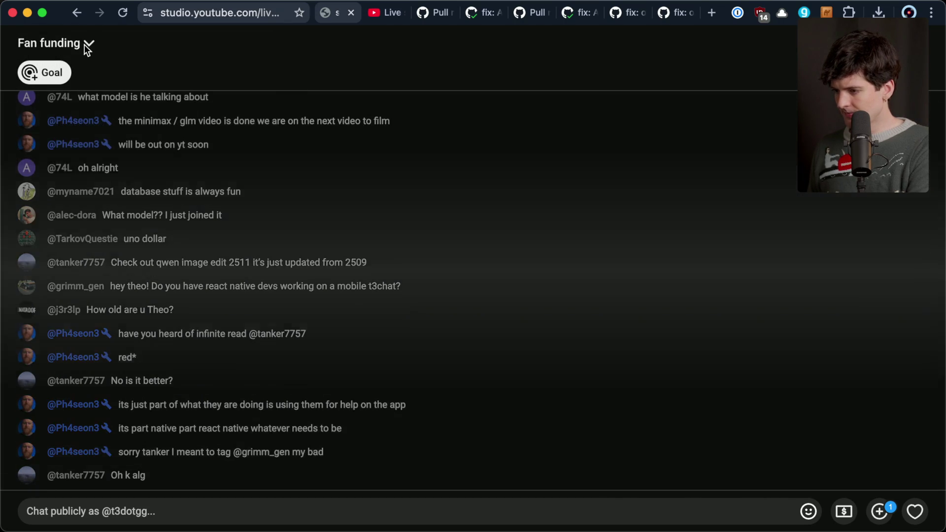
click(84, 41)
click(86, 115)
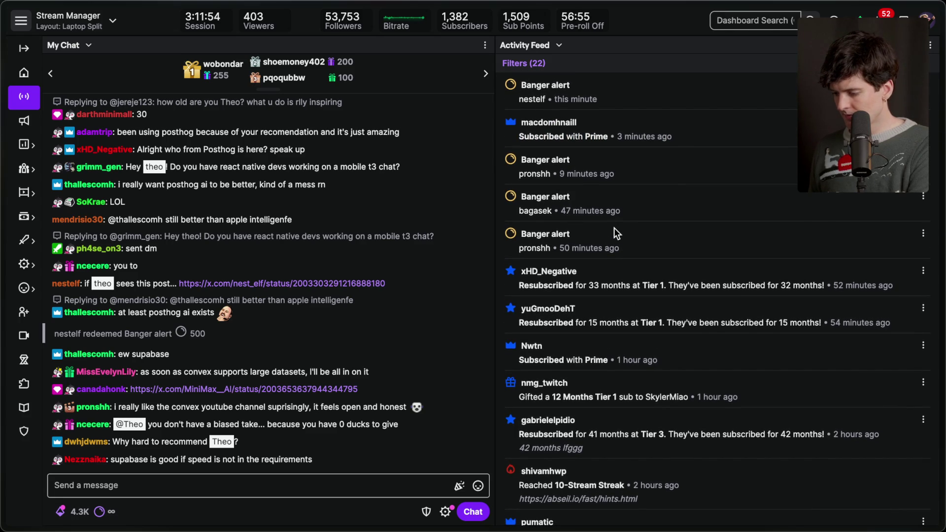
Read the chat messages about the Convex channel and oxc/tsgo, then open the waymo.com link
triple_click(257, 408)
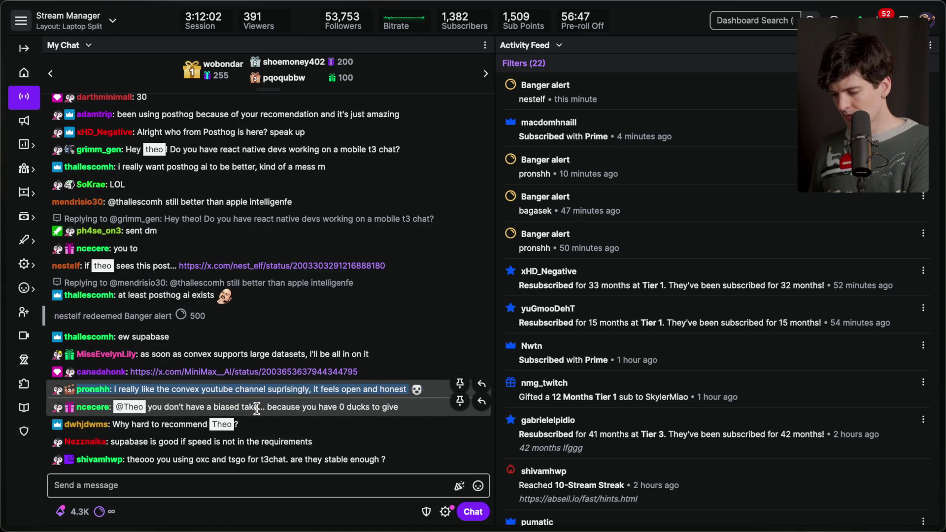
triple_click(234, 464)
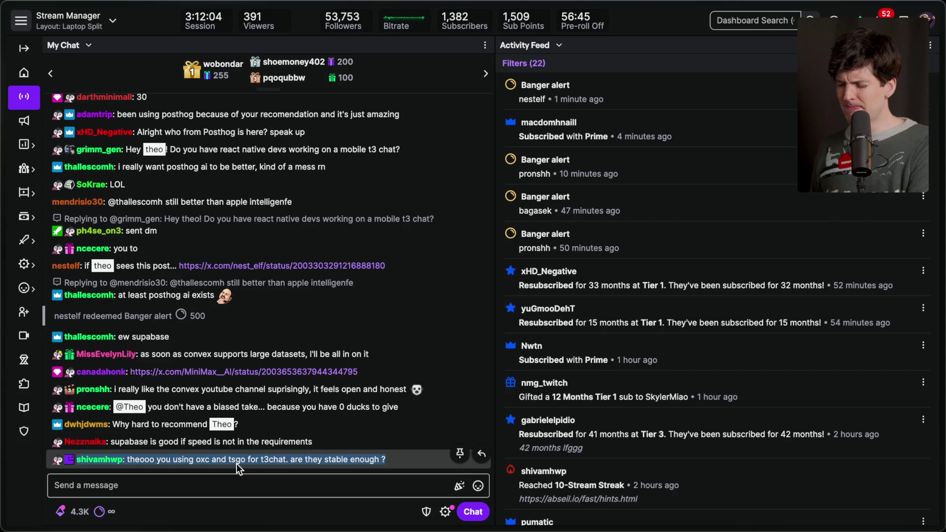
click(238, 460)
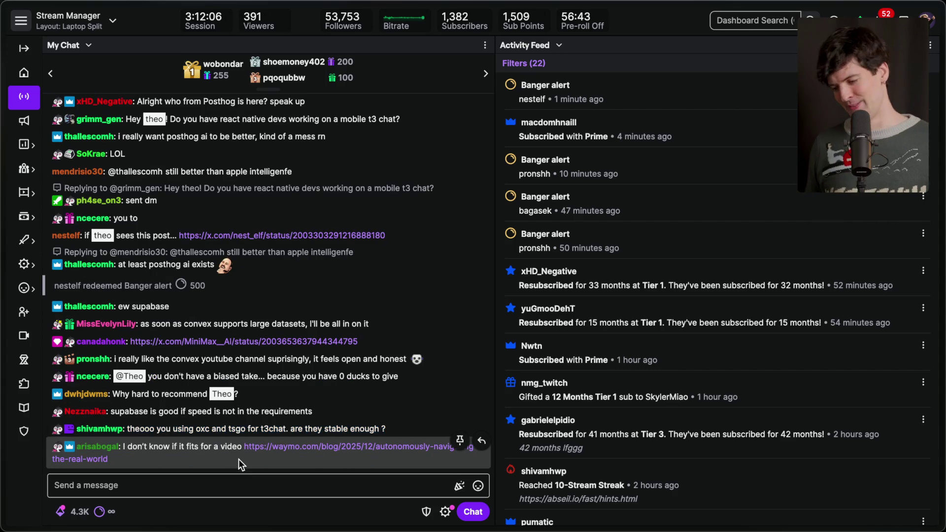
click(321, 447)
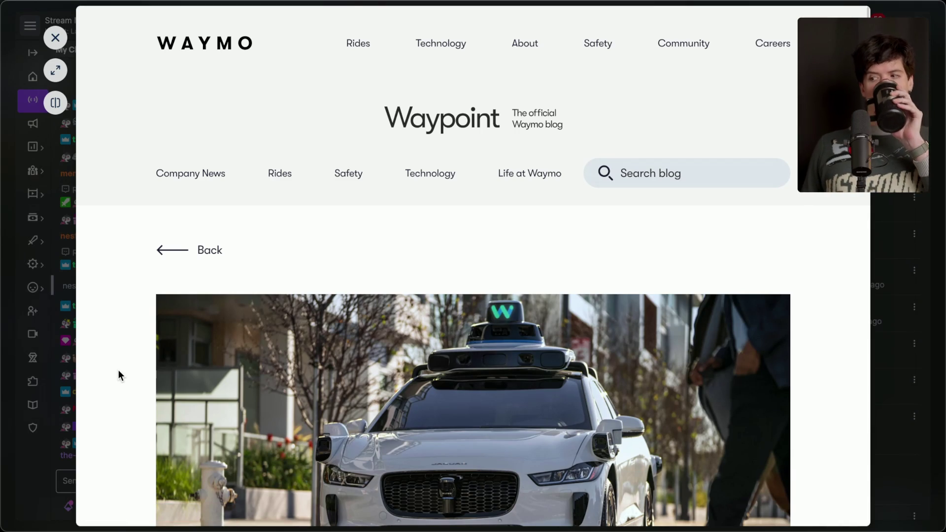
Skim the Waymo PG&E outage article, expand it to a full Arc window and bookmark it
scroll(119, 375, down, 8)
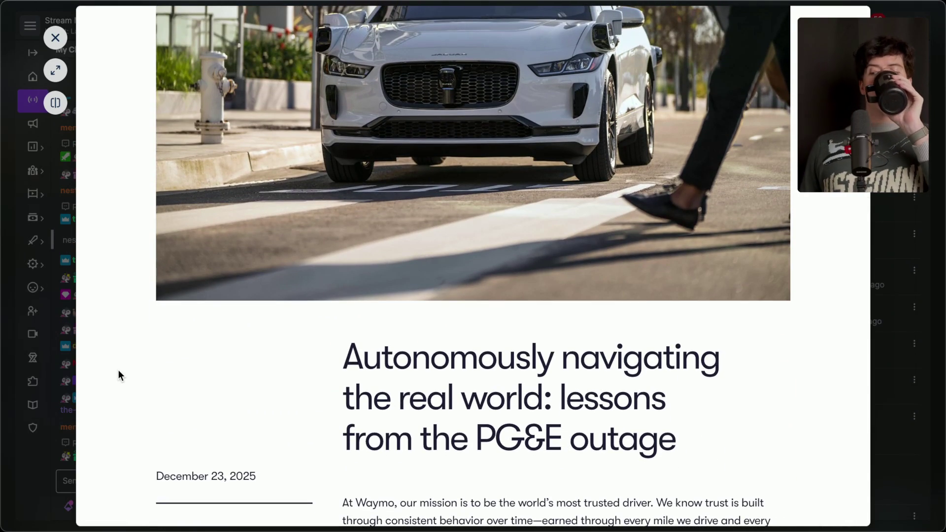
scroll(162, 351, up, 8)
click(55, 70)
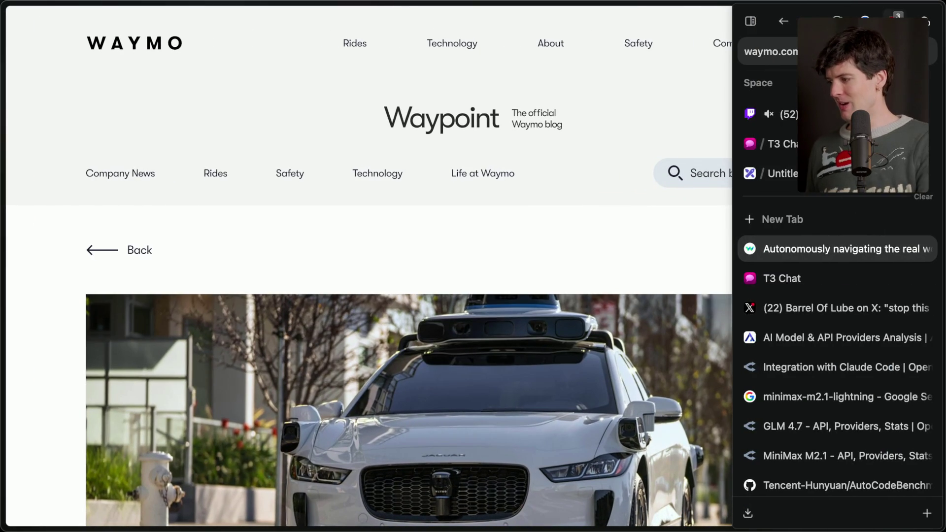
key(super+shift+e)
click(453, 249)
scroll(454, 253, down, 15)
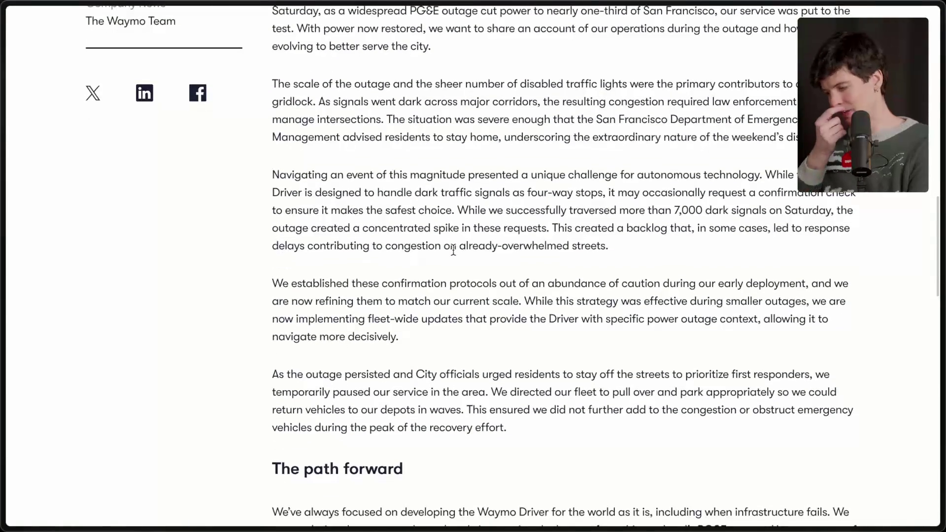
Switch past Stream Manager to Notion's Content Planning page
key(super+Tab)
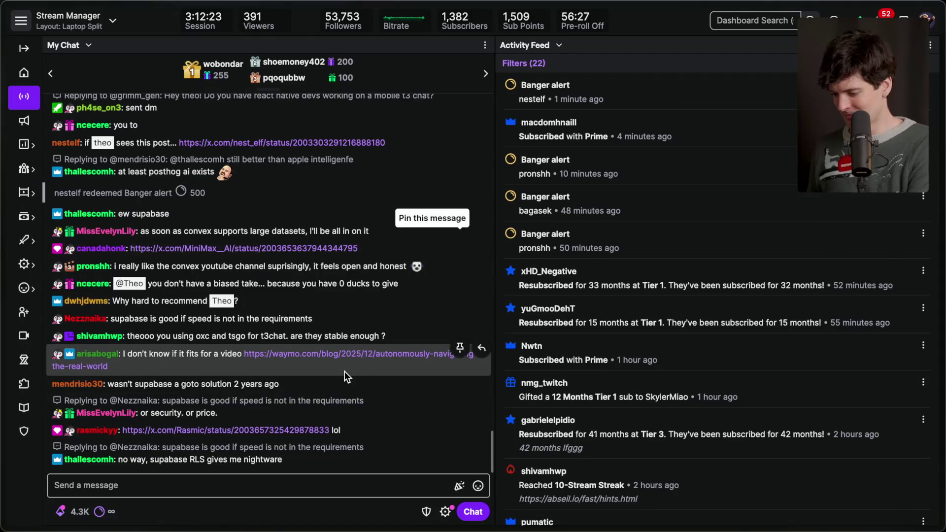
key(super+Tab)
key(Tab)
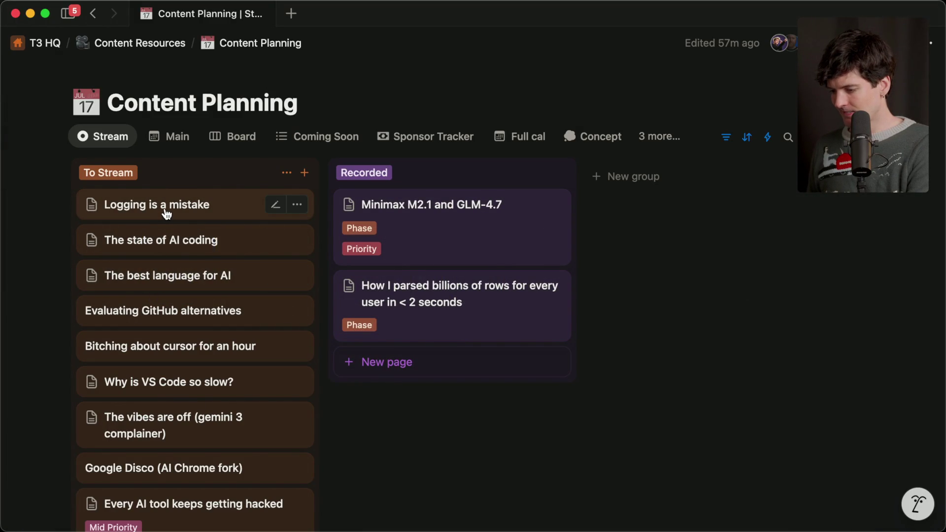
Check the Main calendar, then open the 'Logging is a mistake' card's loggingsucks.com link
click(171, 137)
scroll(300, 320, down, 5)
scroll(301, 320, down, 3)
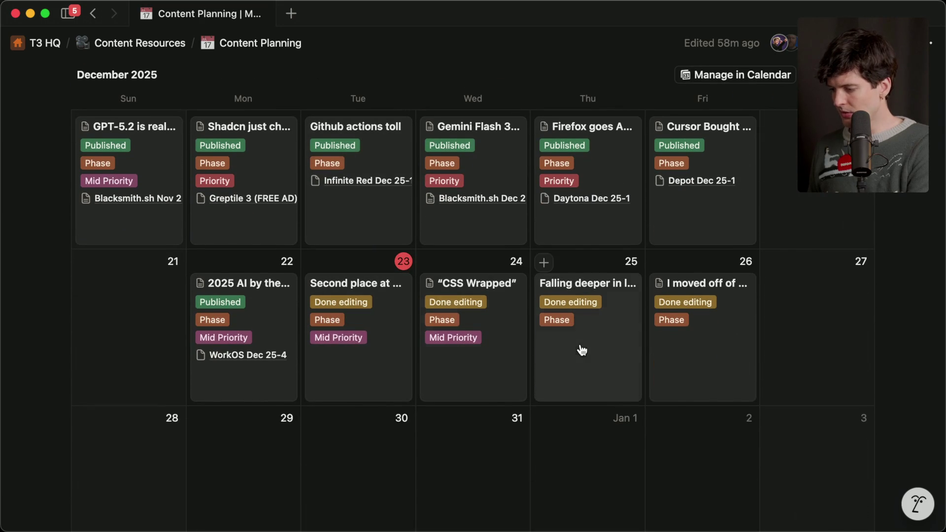
scroll(227, 181, up, 10)
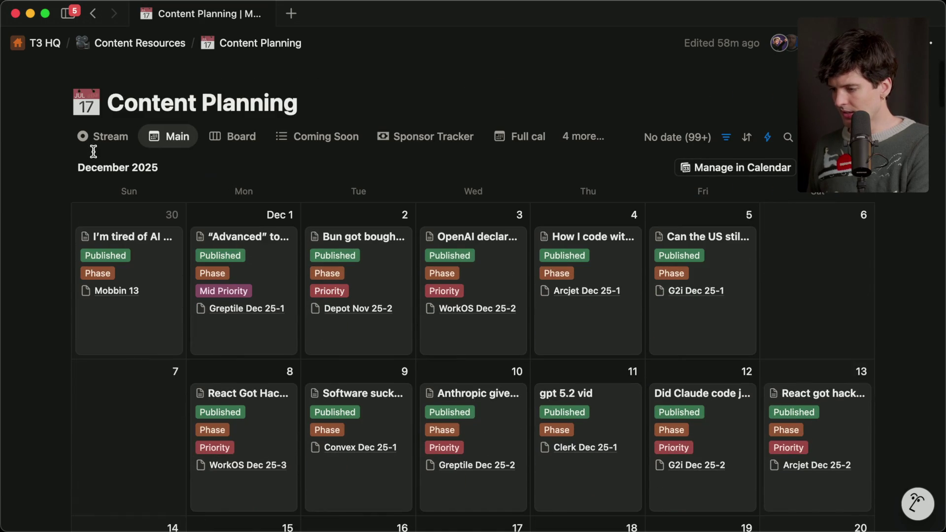
click(100, 138)
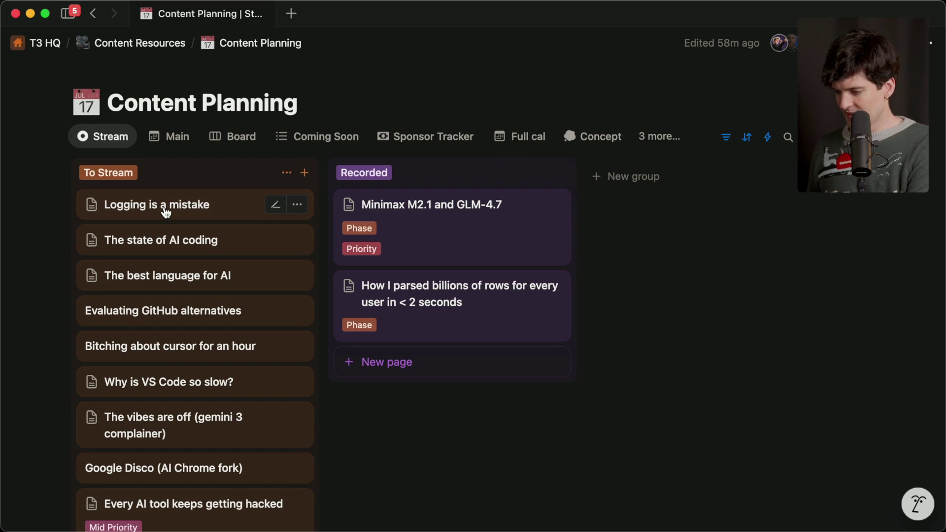
click(166, 213)
click(613, 434)
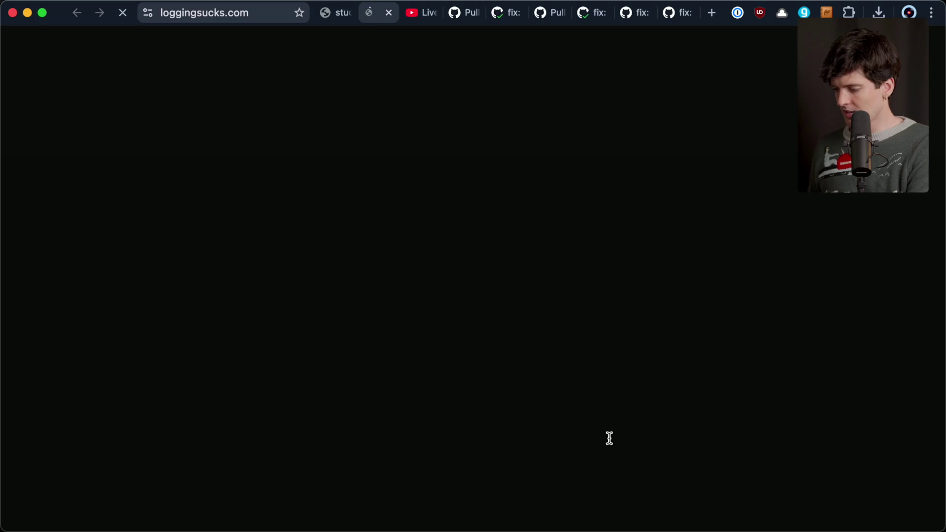
Show the loaded loggingsucks.com article in Chrome and clear all other tabs
click(386, 12)
key(super+Tab)
key(super+Tab)
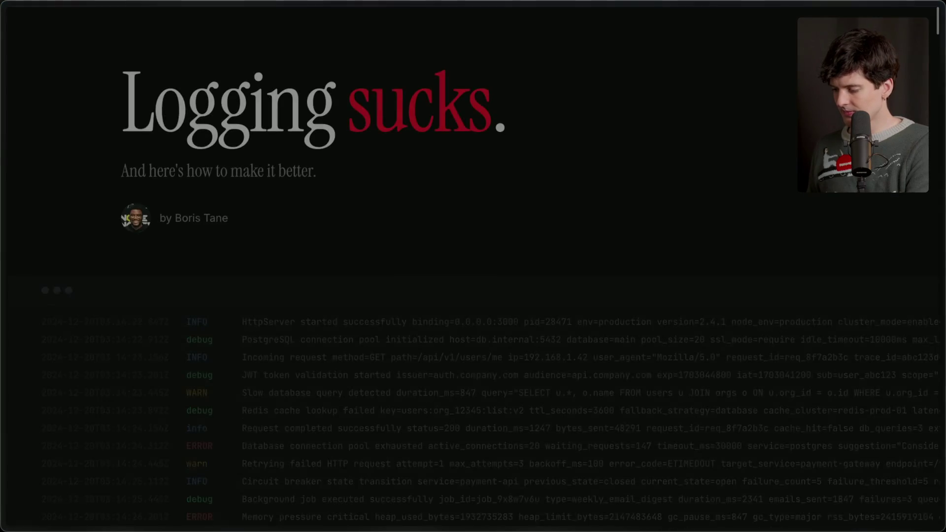
mouse_move(936, 246)
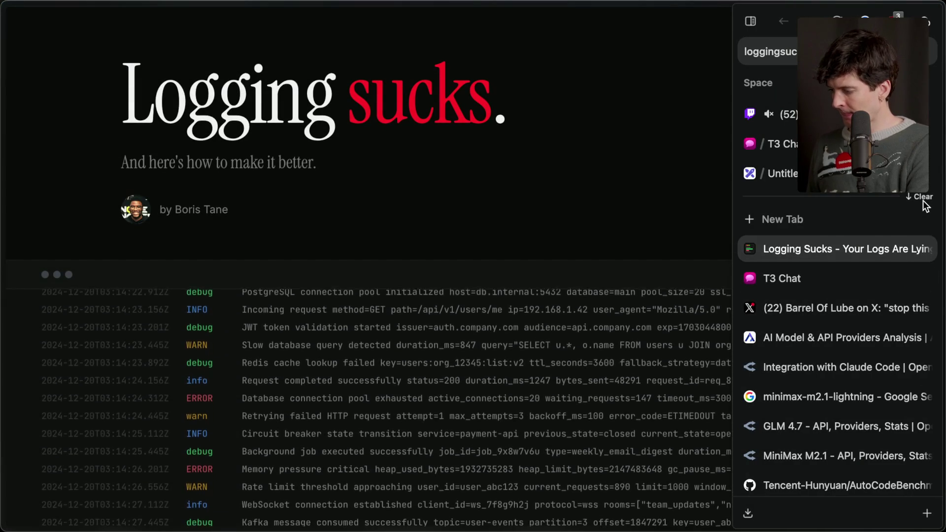
click(923, 197)
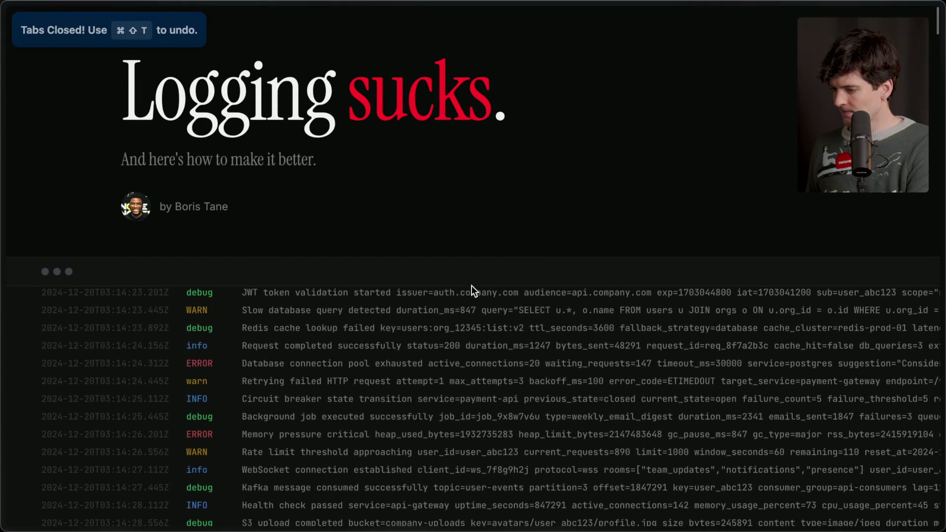
key(super+Tab)
key(super+Tab)
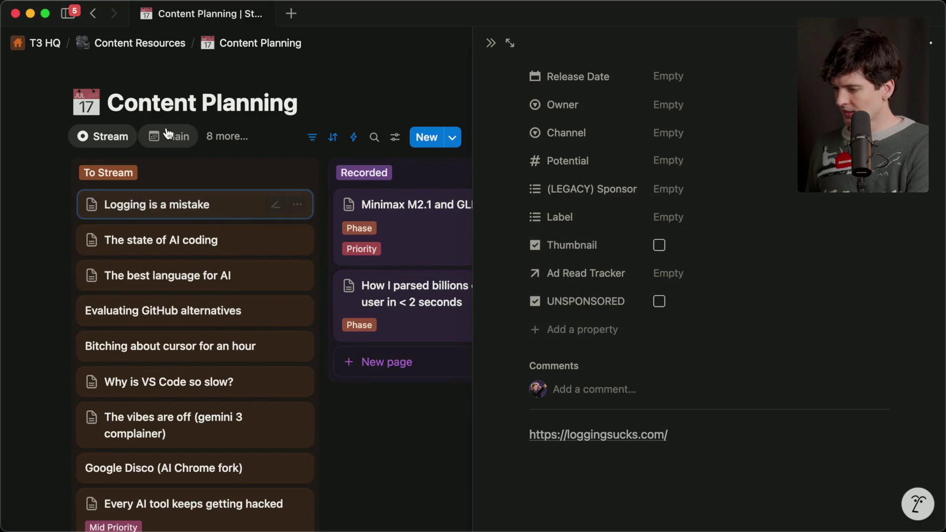
Open the Main December calendar and peek at the Dec 25 video's page
click(168, 137)
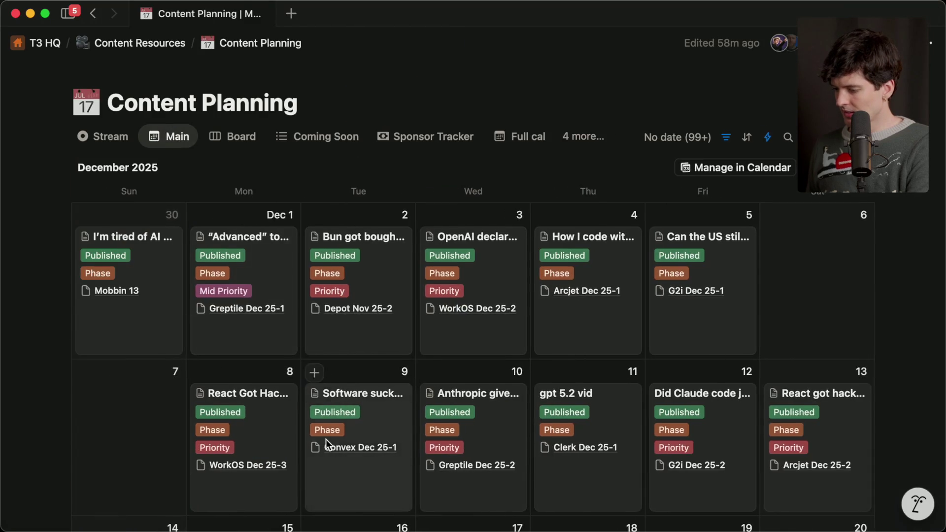
scroll(326, 441, down, 6)
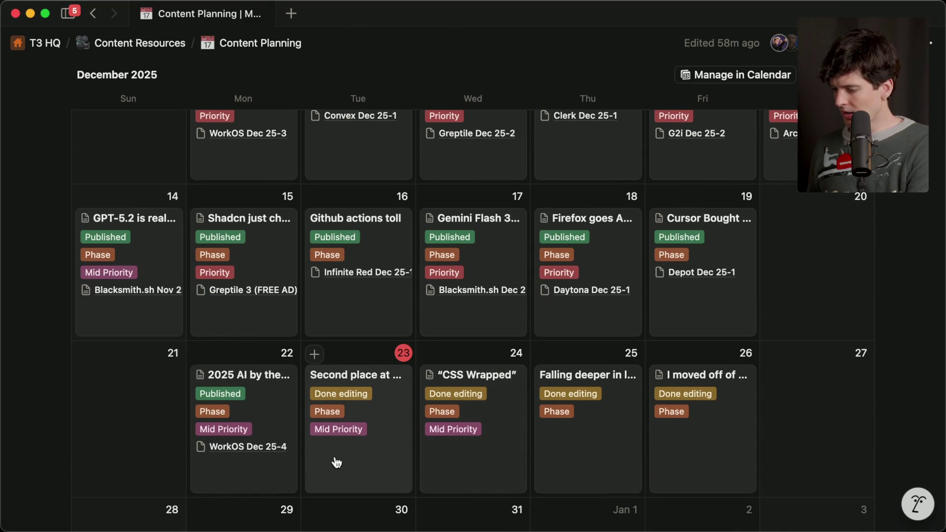
click(597, 460)
key(Escape)
scroll(594, 419, down, 3)
Label the Dec 25 video Mid Priority
right_click(590, 371)
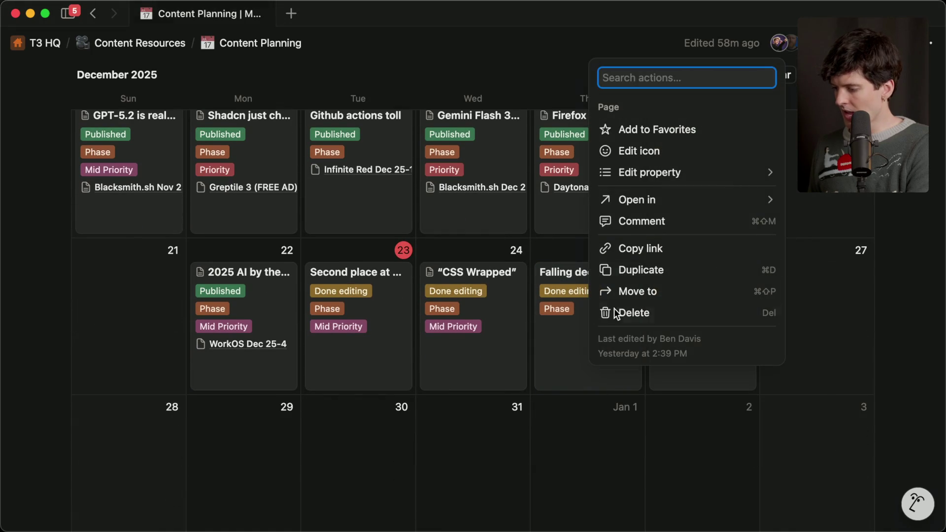
mouse_move(655, 200)
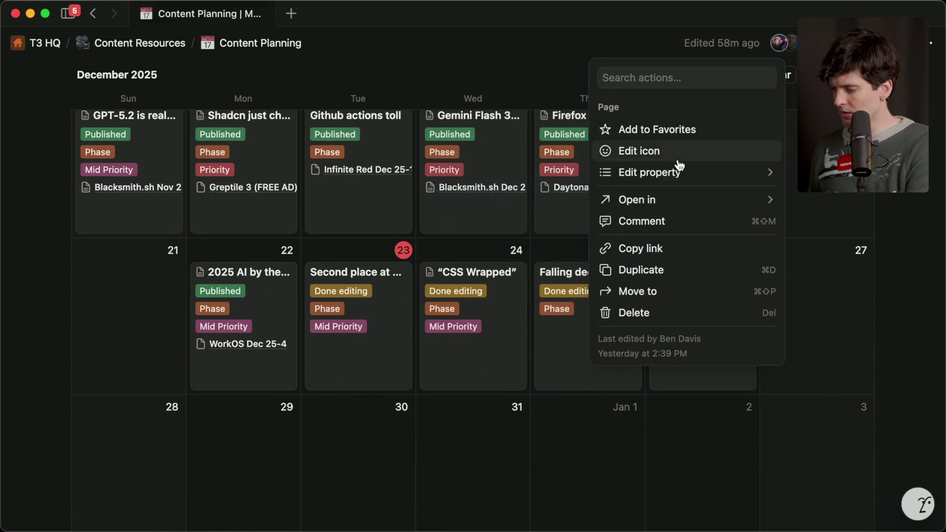
mouse_move(679, 173)
click(528, 223)
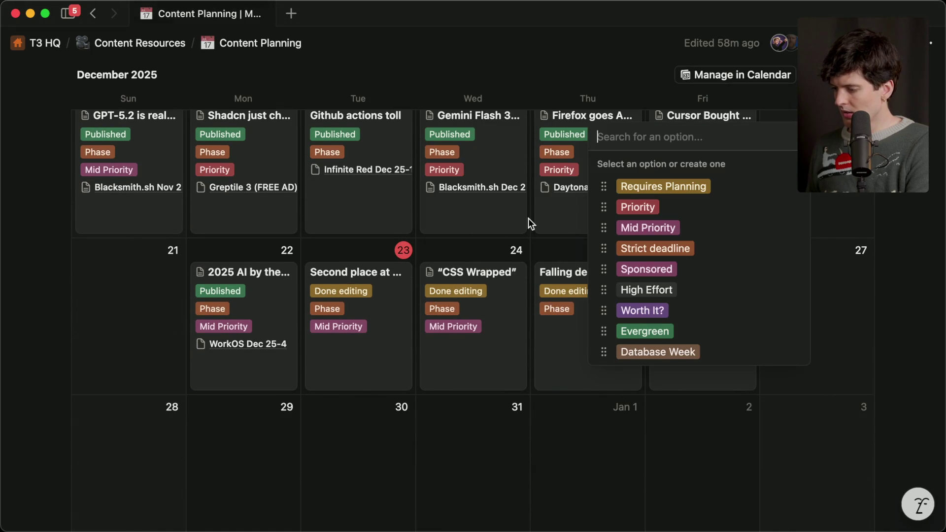
click(657, 227)
key(Escape)
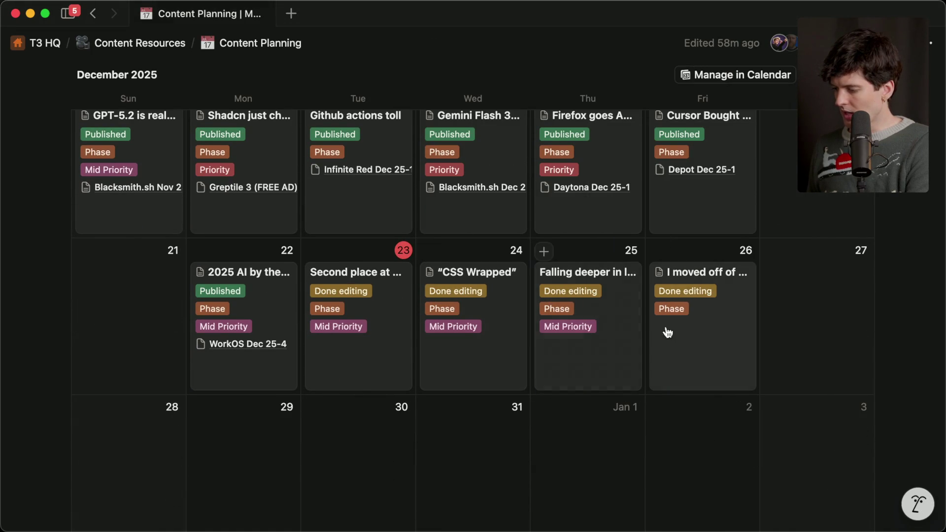
Move the Dec 26 video to Dec 29, Dec 23 video to Dec 27, CSS Wrapped to Dec 25
scroll(473, 372, down, 3)
click(693, 255)
key(Escape)
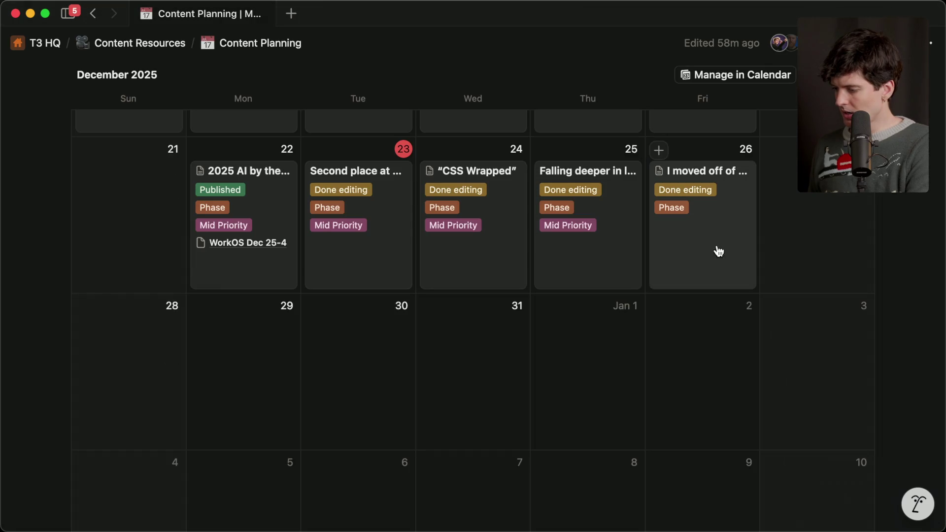
mouse_move(698, 252)
mouse_down()
mouse_move(174, 374)
mouse_move(290, 385)
mouse_up()
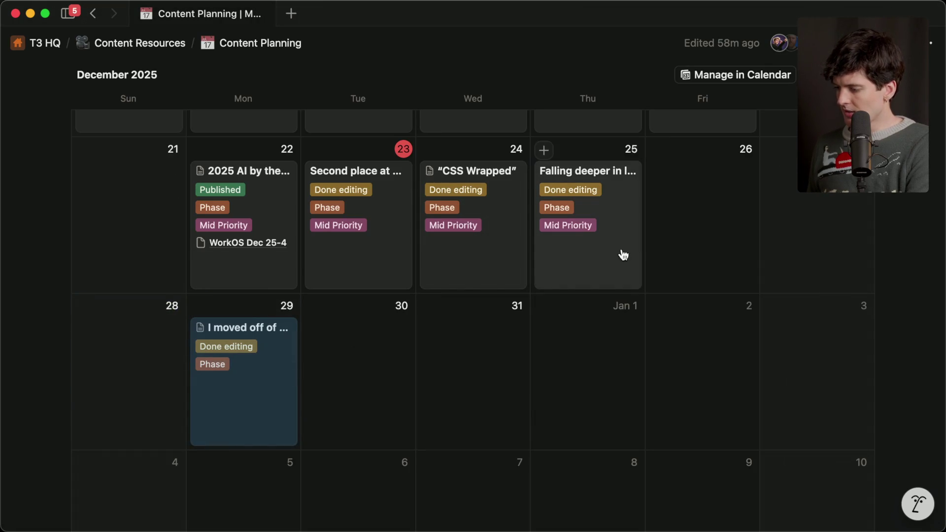
mouse_move(368, 260)
mouse_down()
mouse_move(483, 397)
mouse_move(774, 260)
mouse_move(823, 256)
mouse_up()
mouse_move(491, 264)
mouse_down()
mouse_move(582, 268)
mouse_move(371, 253)
mouse_move(492, 263)
mouse_up()
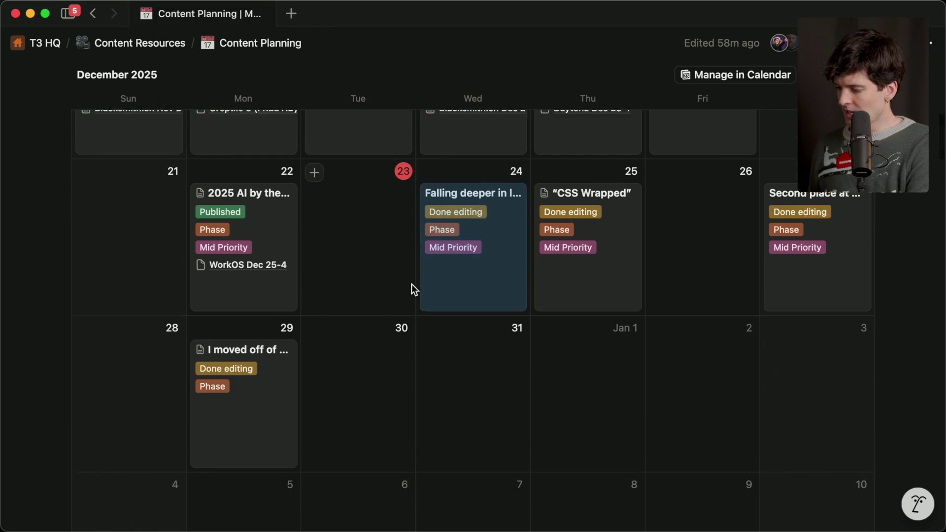
scroll(412, 285, up, 10)
click(105, 129)
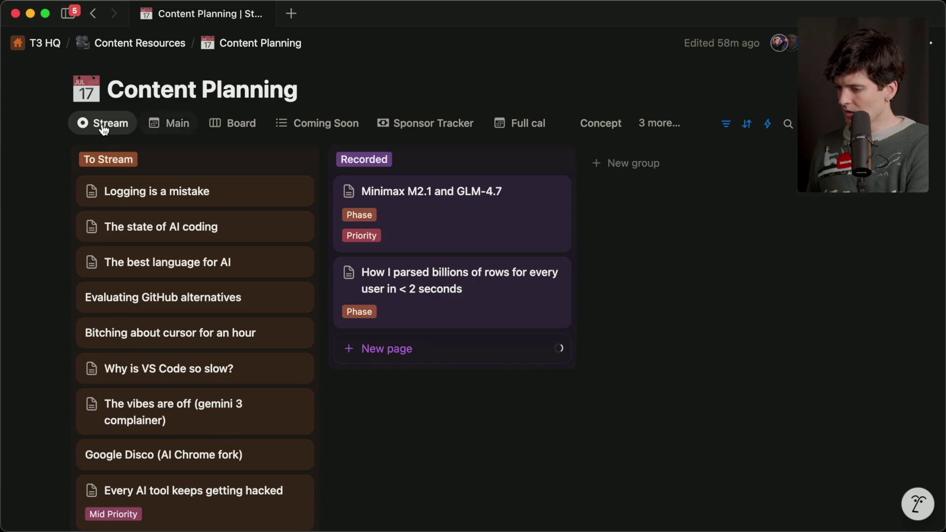
Keep the Minimax M2.1 video dated Dec 23 using its side-peek date picker
right_click(459, 230)
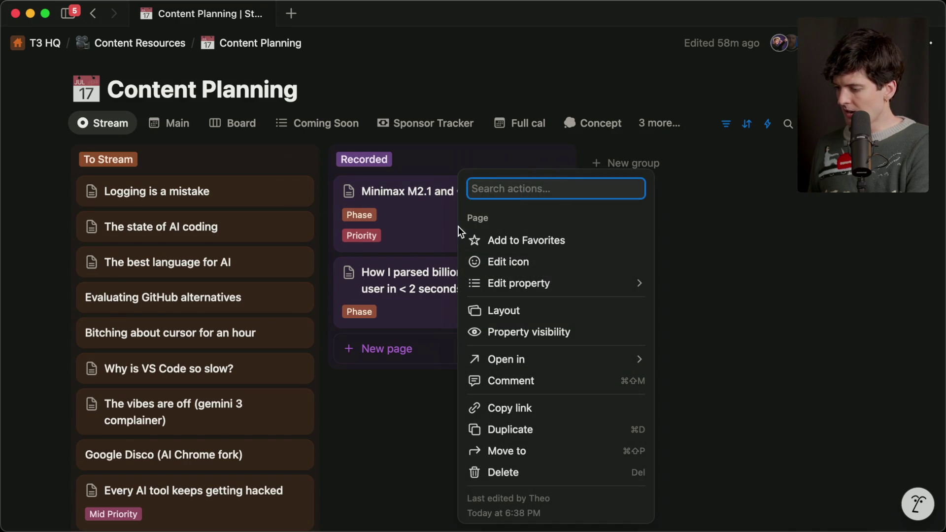
mouse_move(578, 286)
click(454, 245)
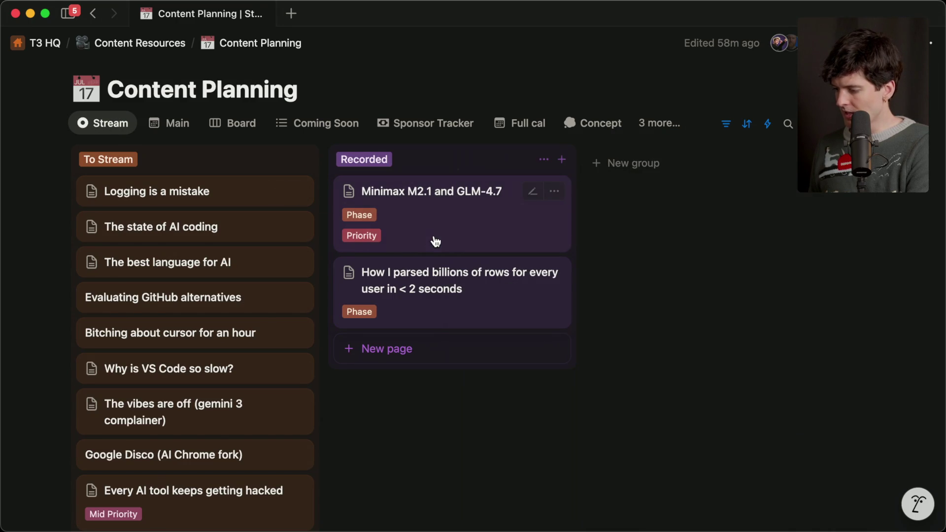
click(420, 226)
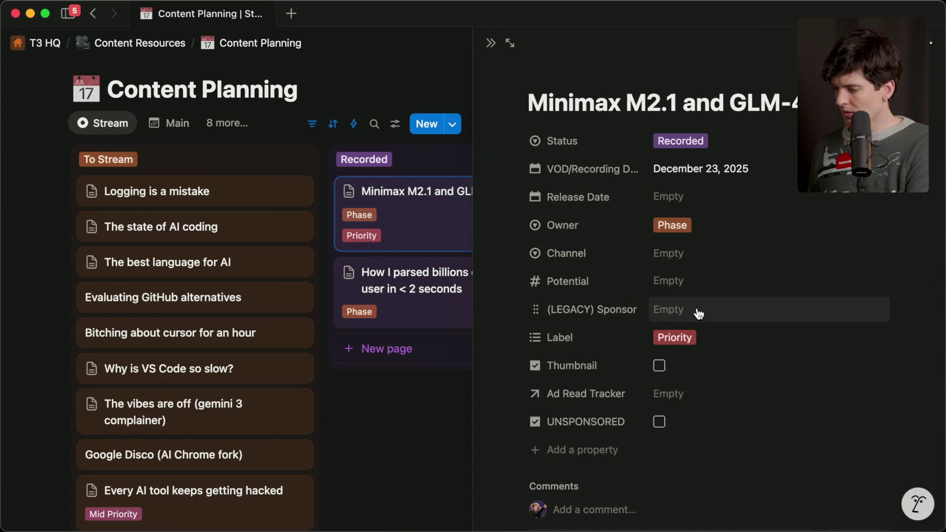
click(699, 170)
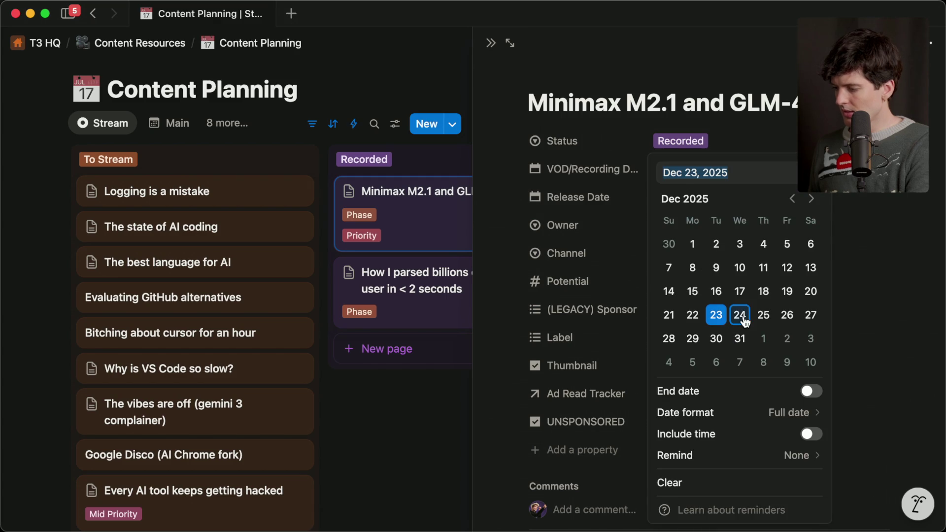
click(717, 319)
In the Main calendar, drag CSS Wrapped to Friday Dec 26
click(178, 122)
scroll(305, 311, down, 2)
scroll(305, 311, down, 4)
scroll(386, 413, down, 1)
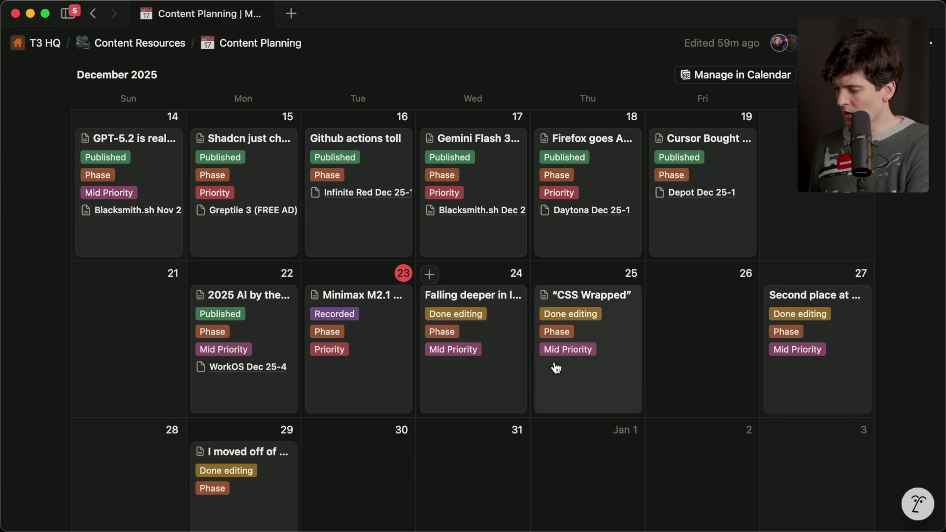
scroll(572, 382, down, 2)
drag(589, 299, 694, 288)
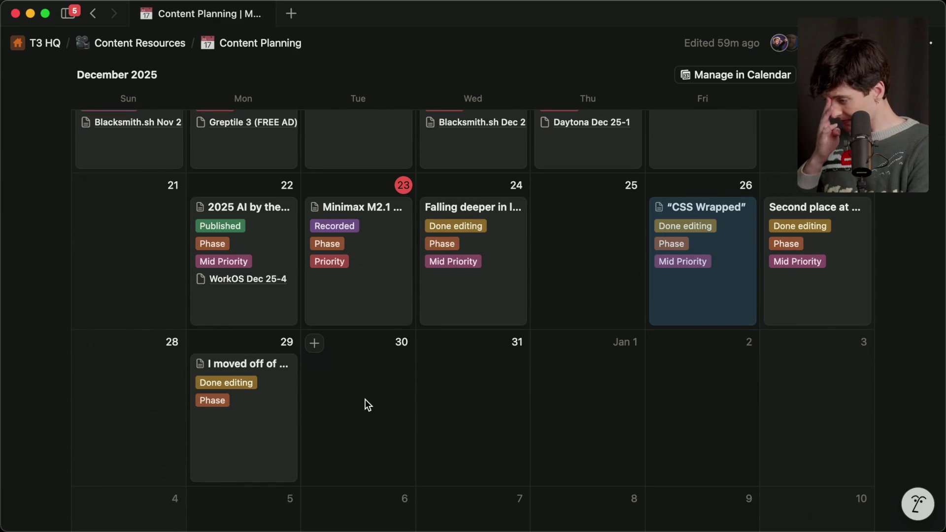
scroll(365, 399, up, 10)
Date the billions-of-rows video Dec 25 from the Stream board, then return to Main calendar
click(114, 142)
right_click(471, 333)
mouse_move(567, 295)
key(Escape)
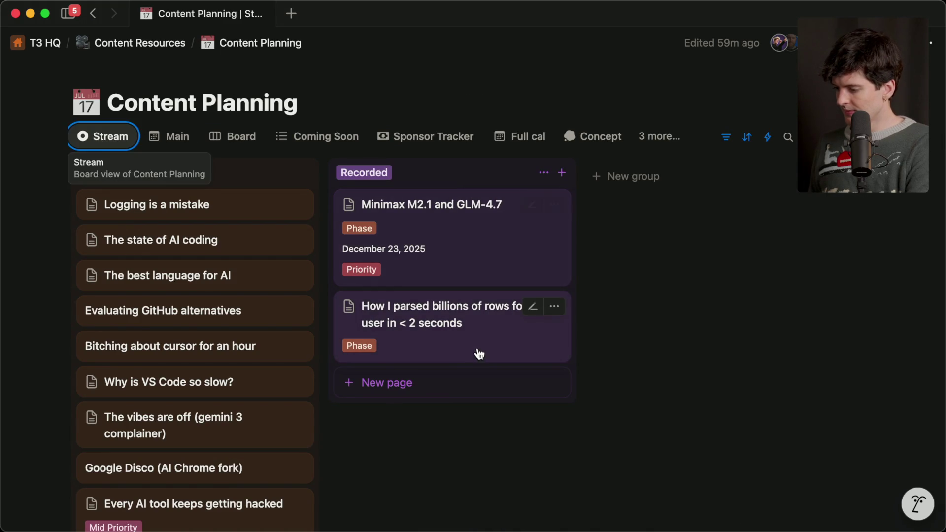
click(481, 347)
click(691, 227)
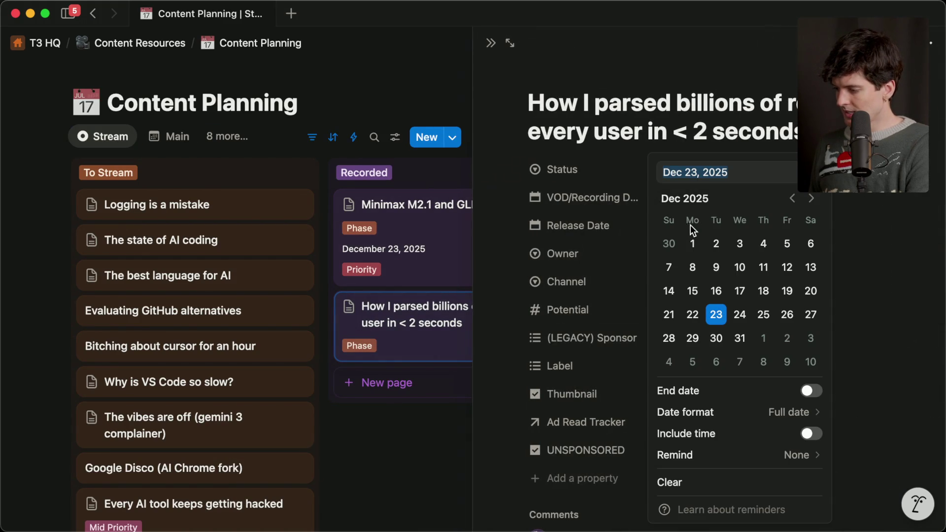
click(763, 314)
key(Escape)
key(Escape)
click(167, 136)
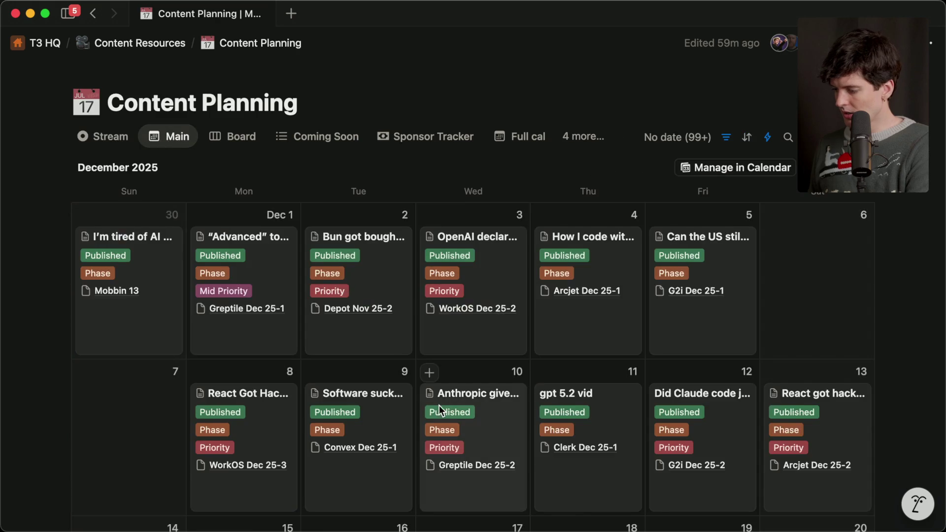
Drag the How I parsed card to Dec 26, CSS Wrapped to Dec 27, and Second place to Dec 28
scroll(439, 405, down, 10)
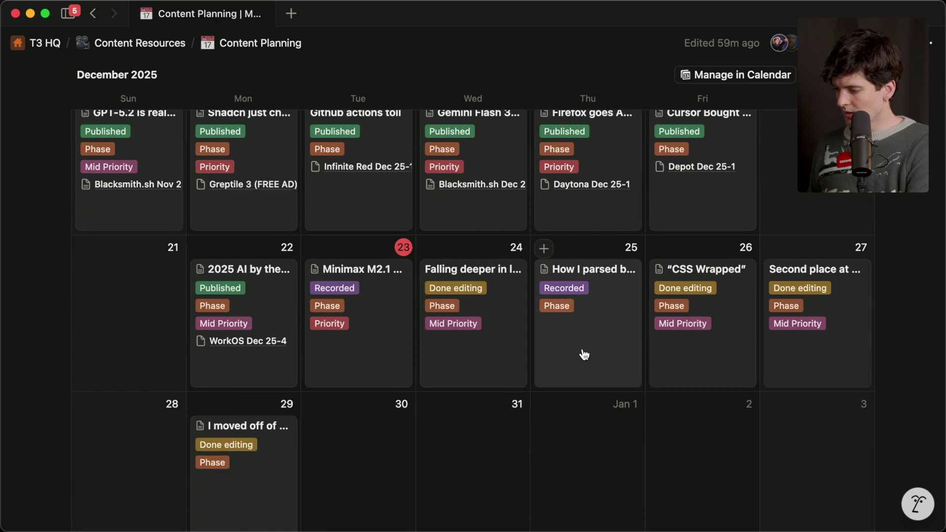
drag(592, 358, 687, 356)
scroll(692, 345, down, 3)
drag(711, 272, 769, 275)
drag(823, 212, 99, 485)
scroll(140, 473, down, 3)
scroll(371, 316, up, 2)
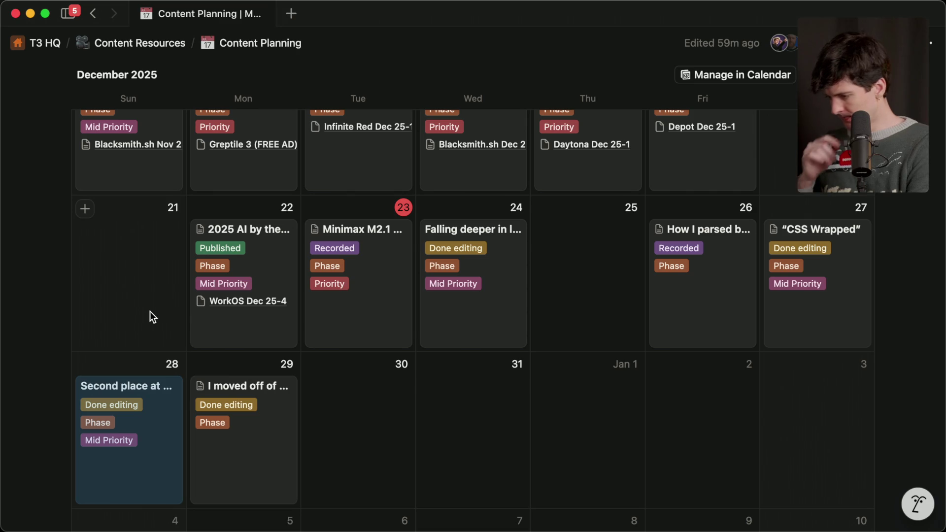
scroll(150, 311, up, 10)
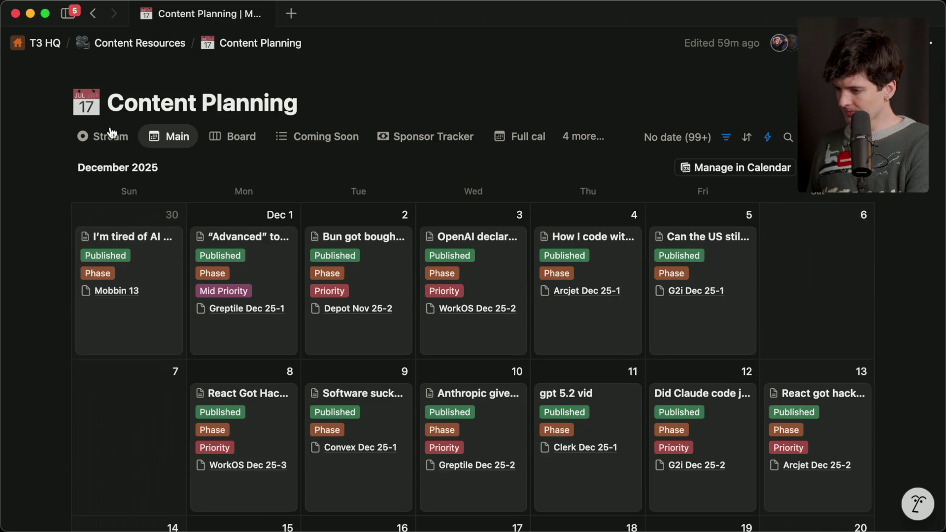
Check the Stream board view, return to the Main calendar, then switch to the Logging sucks article
click(111, 137)
click(175, 137)
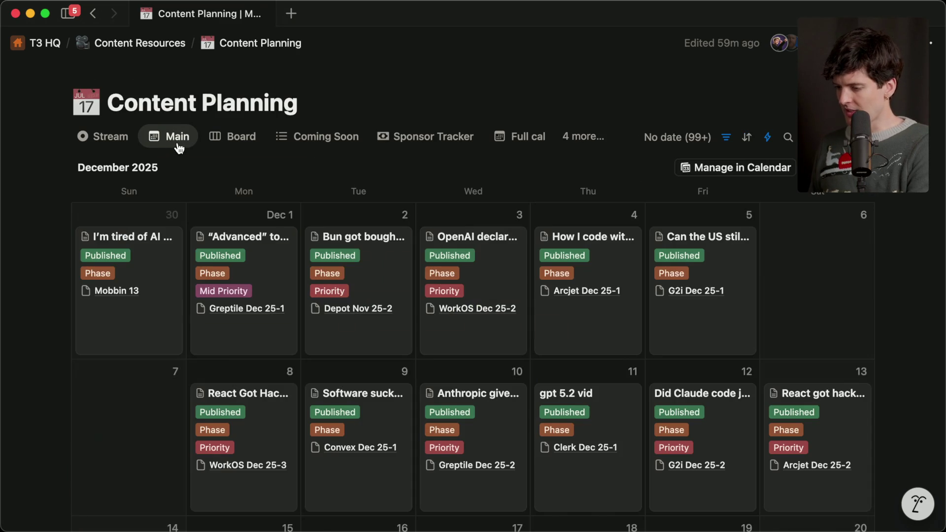
scroll(398, 329, down, 8)
key(super+Tab)
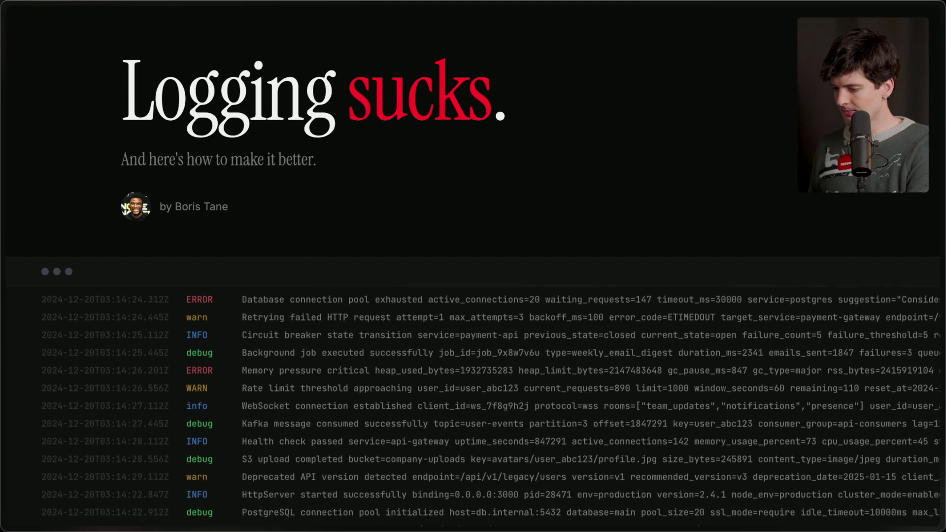
Switch from the Logging sucks article to the pinned Twitch Stream Manager tab
mouse_move(941, 198)
click(781, 114)
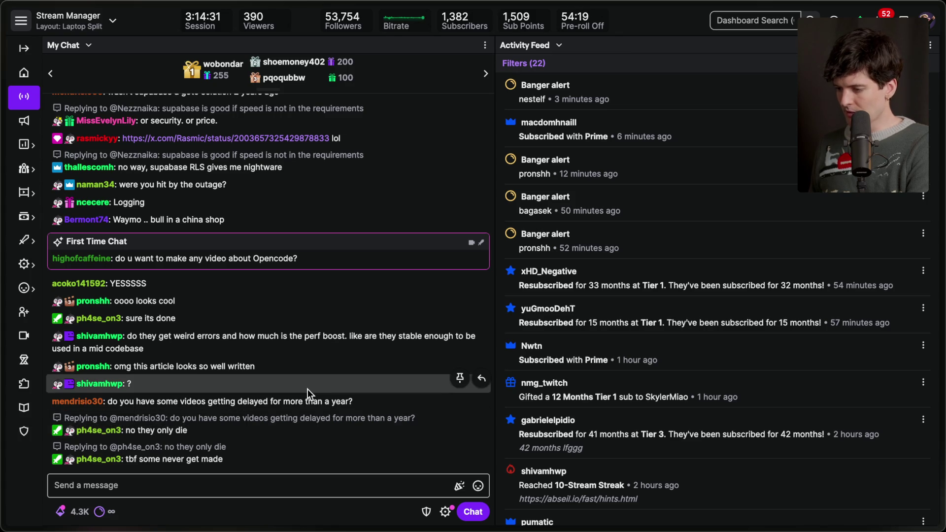
View the X post linked in the stream chat, then close it
scroll(307, 388, up, 3)
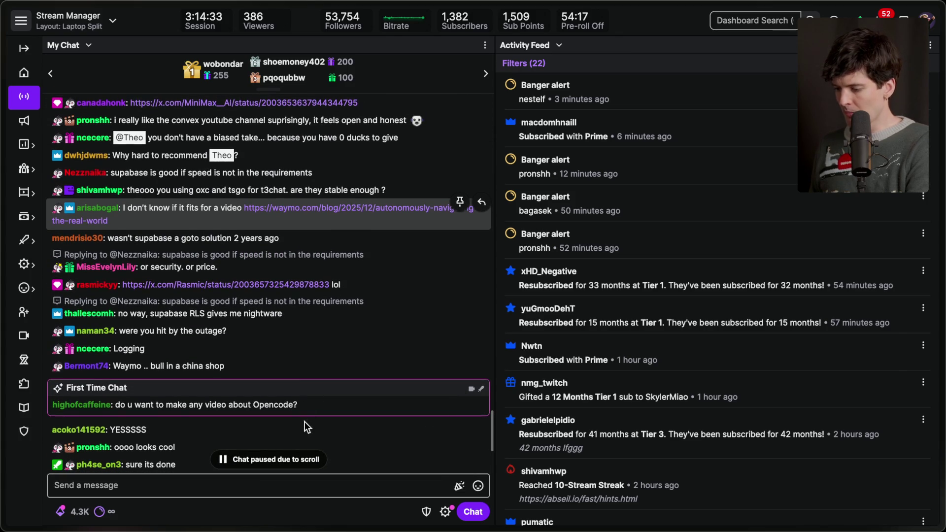
scroll(306, 403, up, 1)
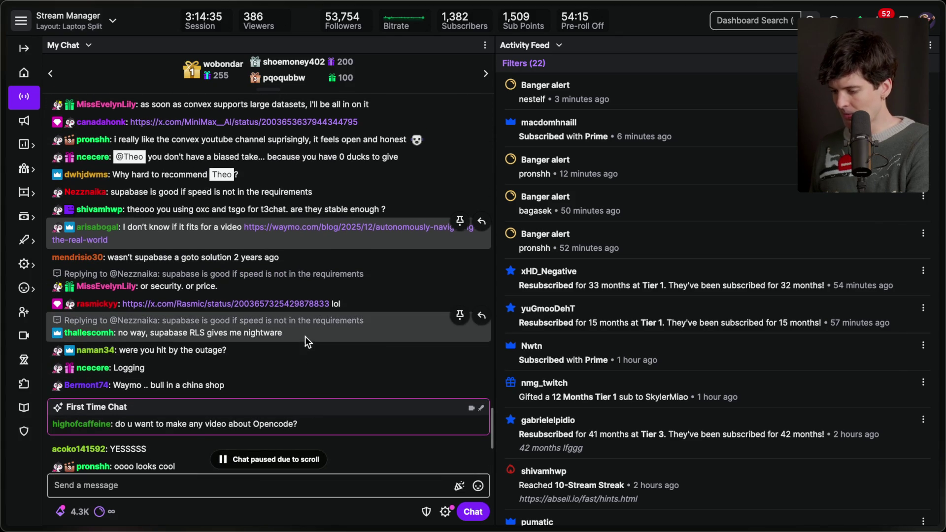
click(283, 303)
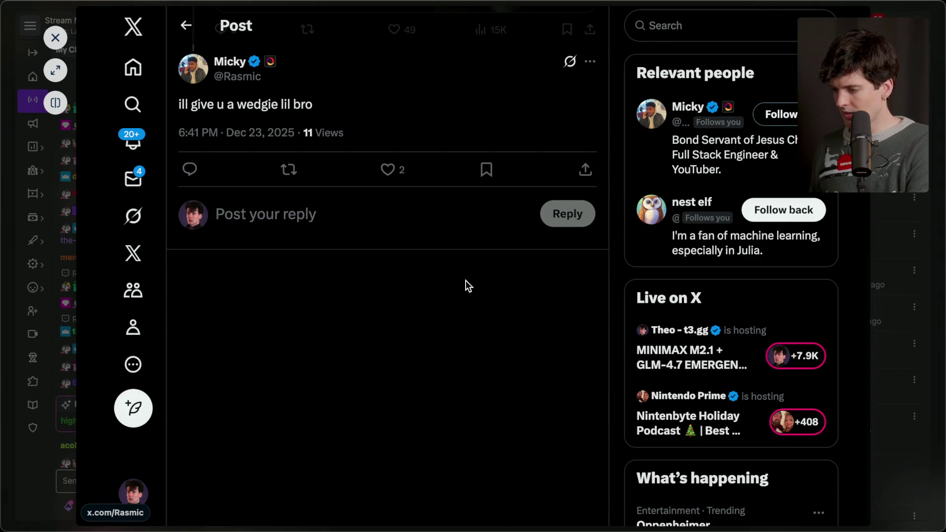
scroll(467, 287, down, 4)
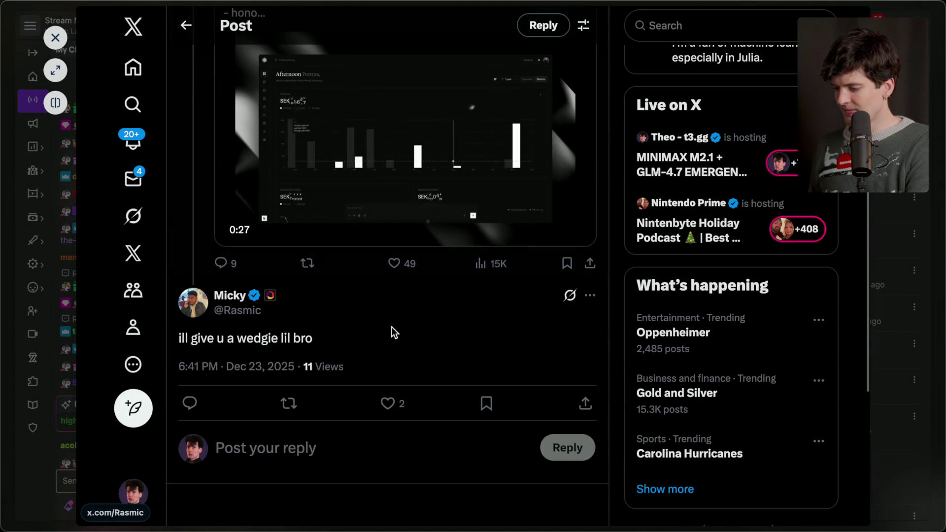
key(Escape)
key(Escape)
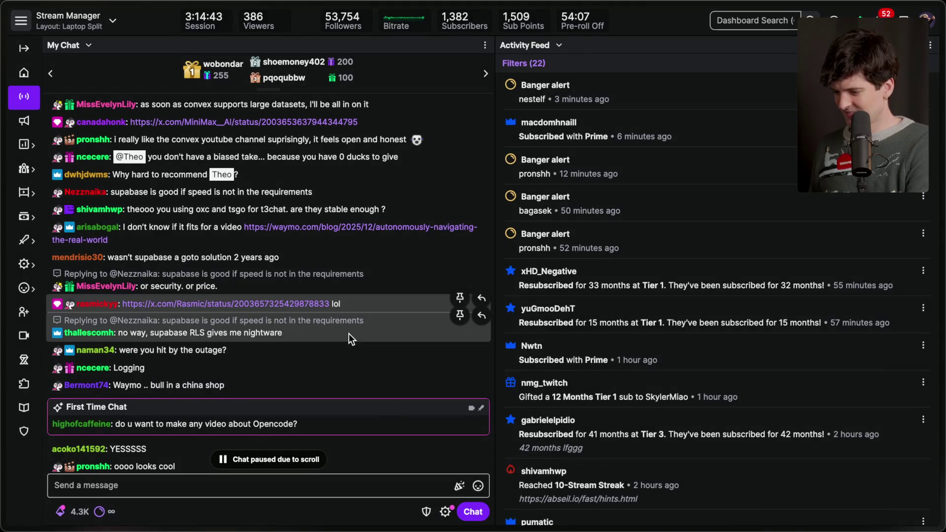
scroll(349, 333, down, 1)
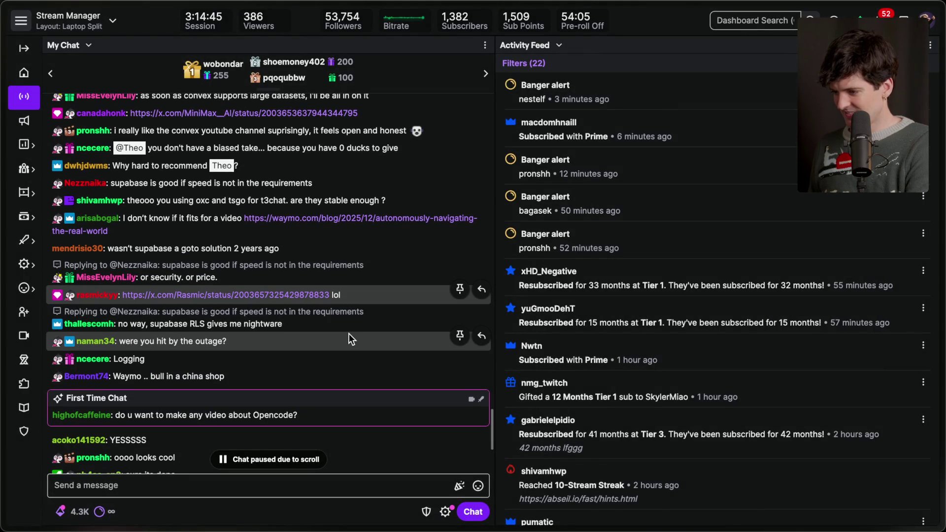
scroll(348, 338, down, 2)
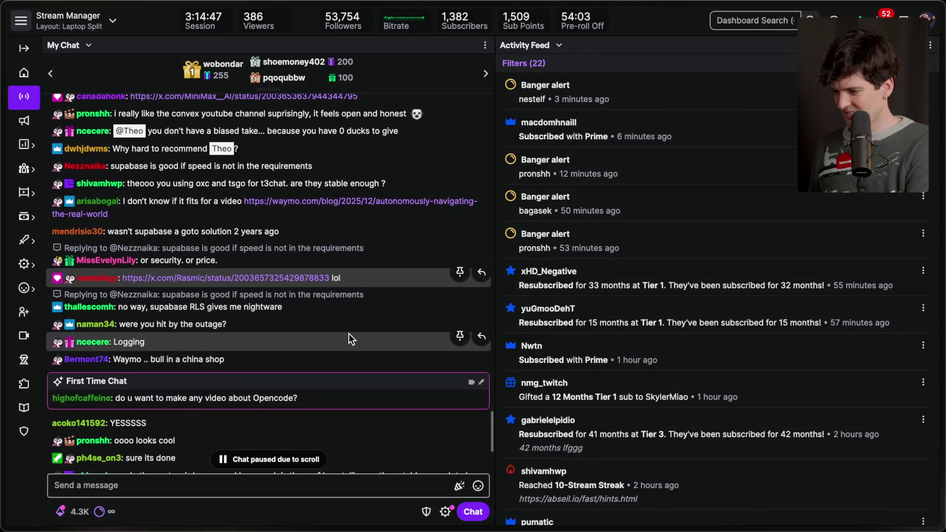
scroll(349, 333, down, 3)
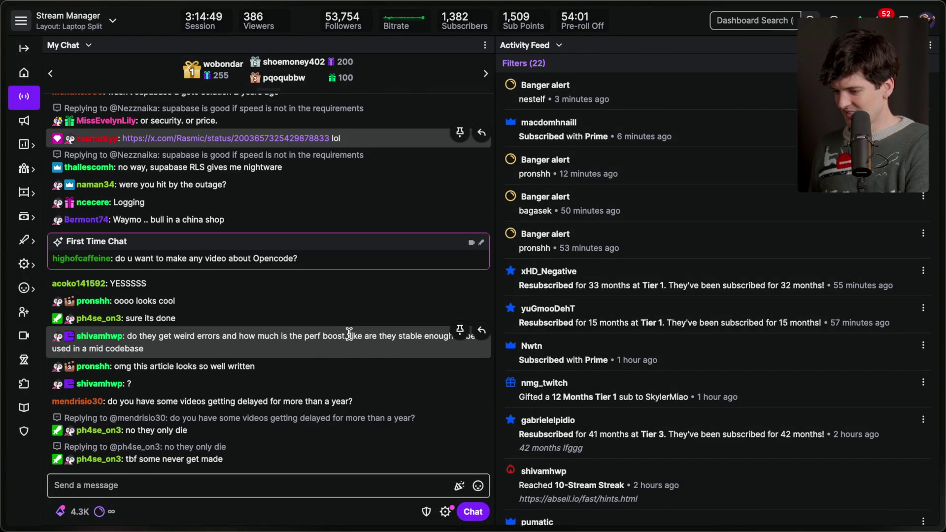
Send '/marker Logging sucks' in chat to add a stream marker, then return to the article
click(264, 483)
key(ctrl+Tab)
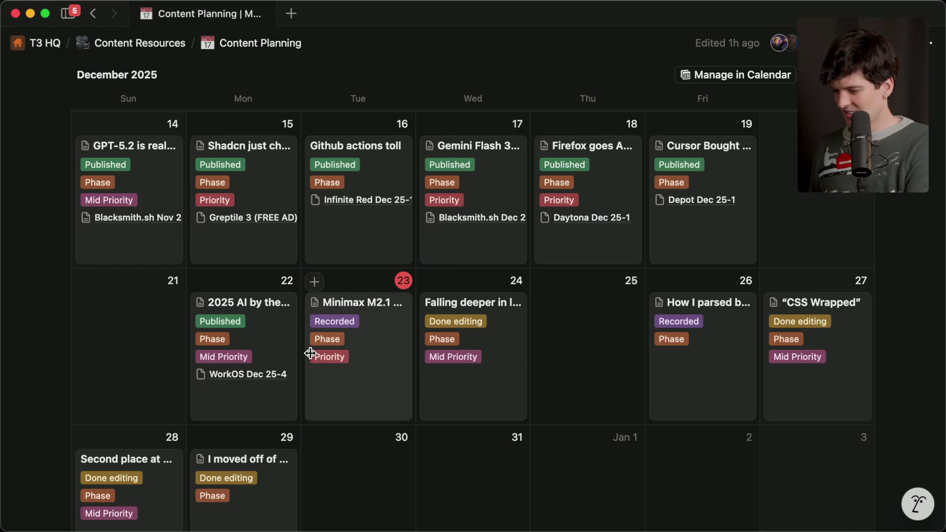
key(ctrl+Tab)
mouse_move(816, 234)
text(/marker Logging su)
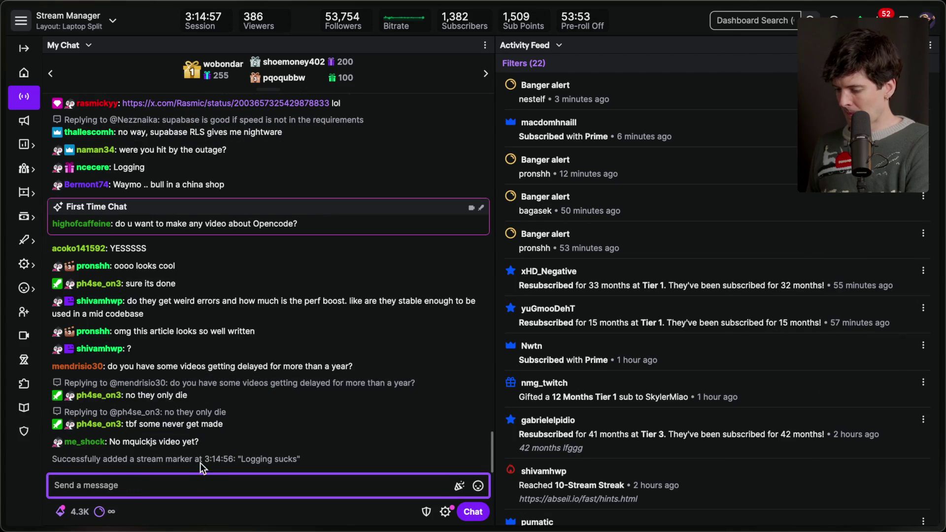
mouse_move(895, 288)
click(781, 249)
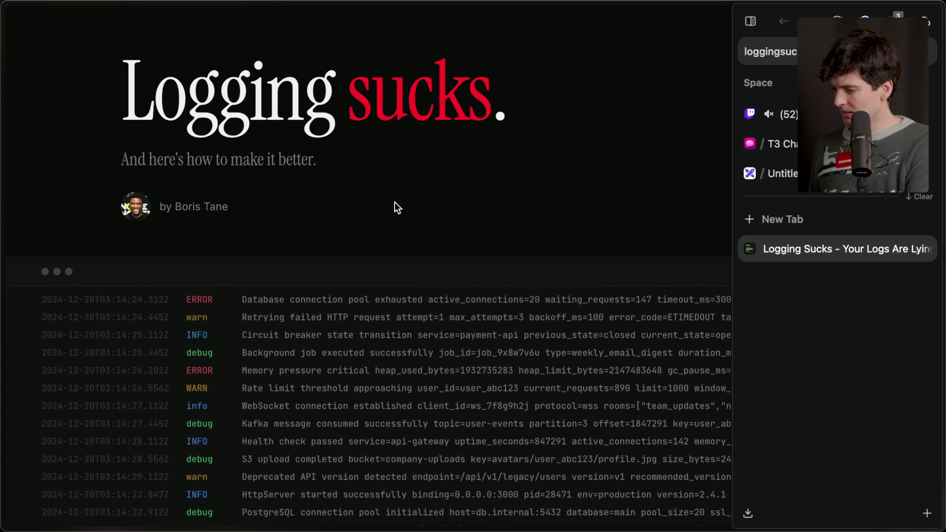
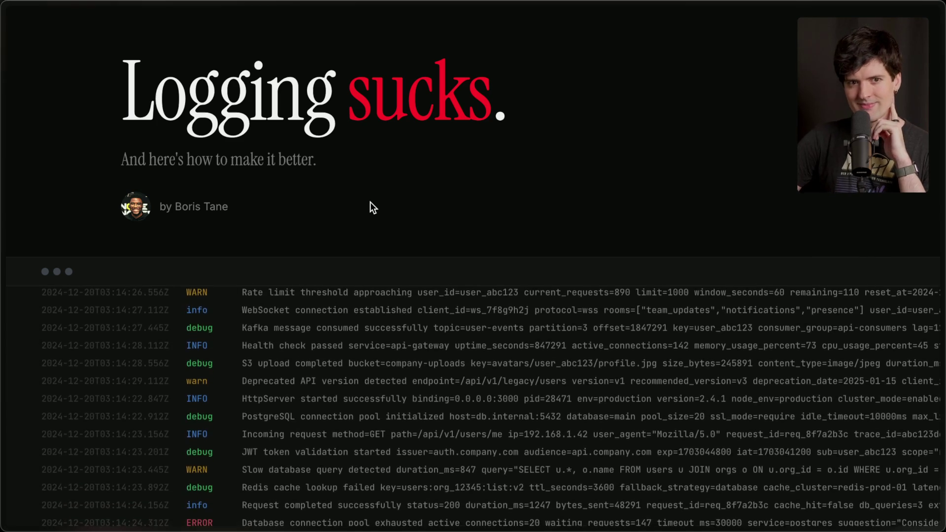
Select the 'Logging sucks' title, then scroll past the log banner to the opening paragraphs
scroll(371, 202, down, 5)
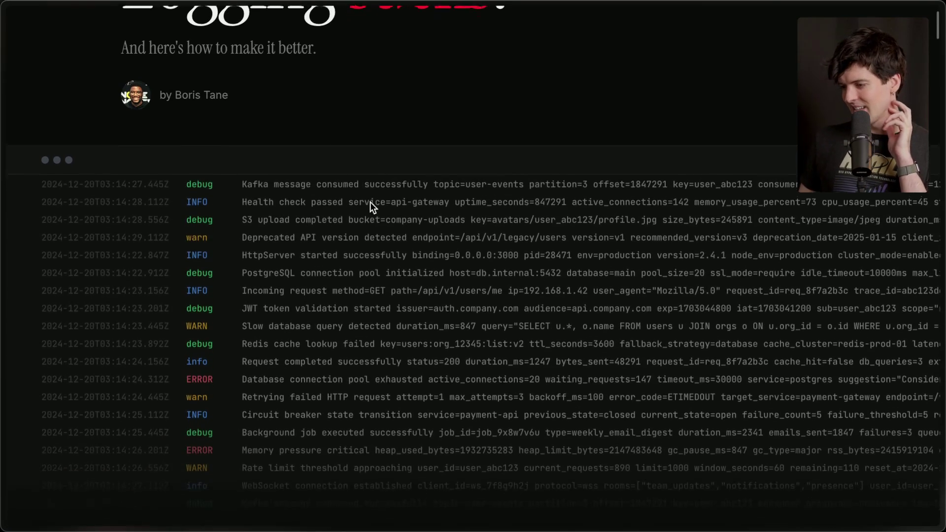
scroll(370, 202, up, 5)
triple_click(53, 88)
click(94, 133)
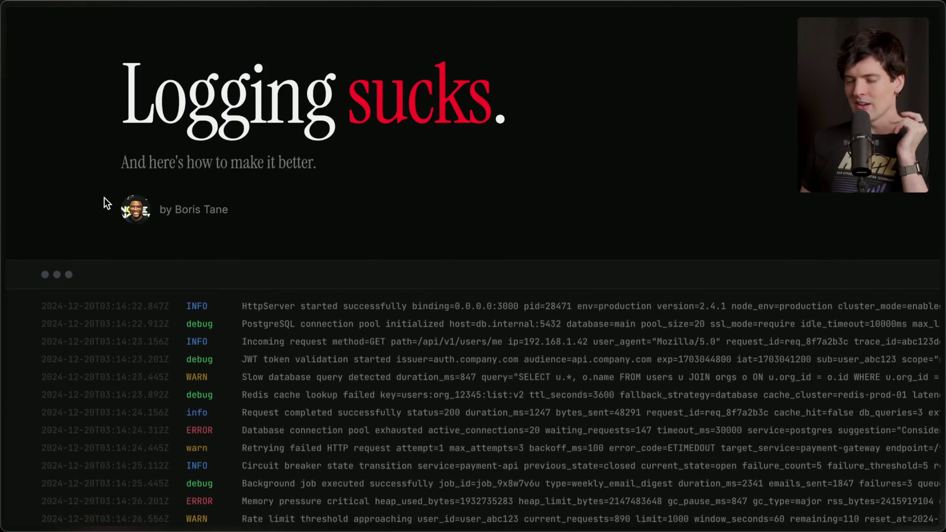
scroll(104, 200, down, 8)
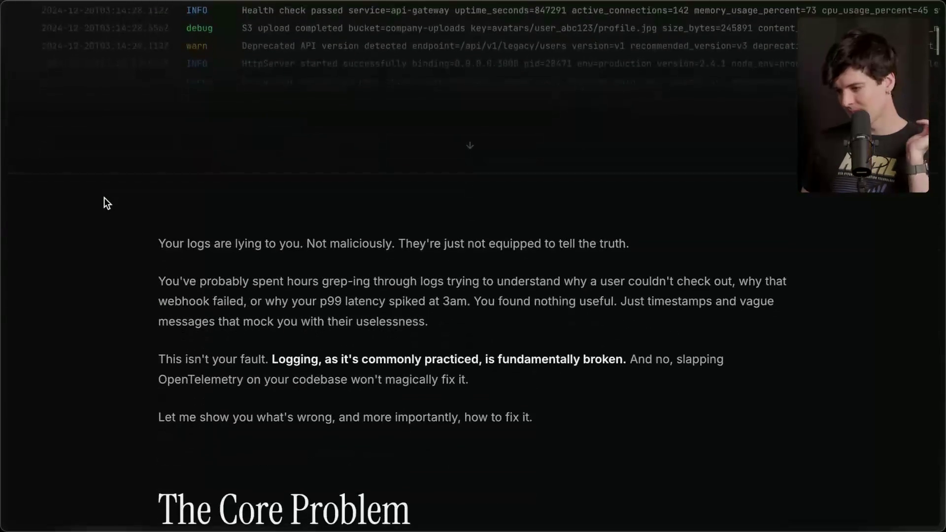
Zoom the page in and highlight the 'This isn't your fault' paragraph and the closing intro line
key(ctrl+plus)
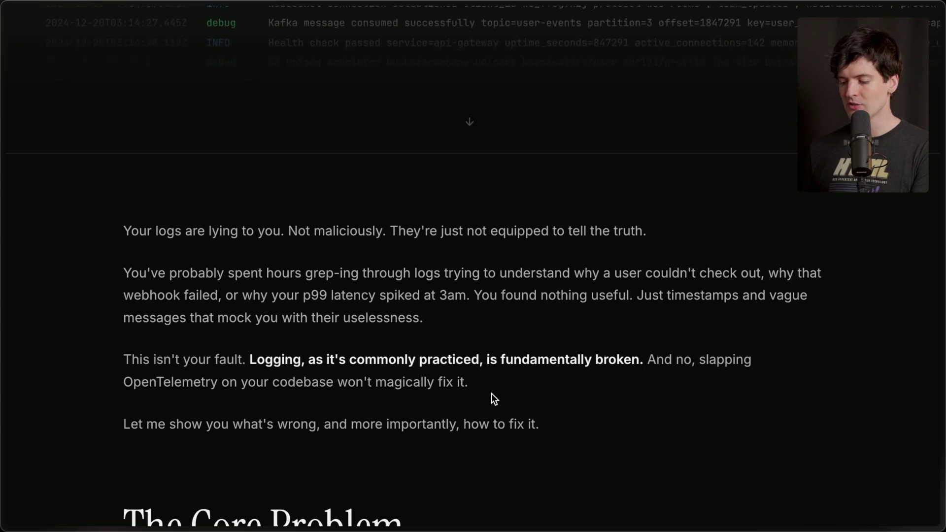
drag(495, 389, 83, 348)
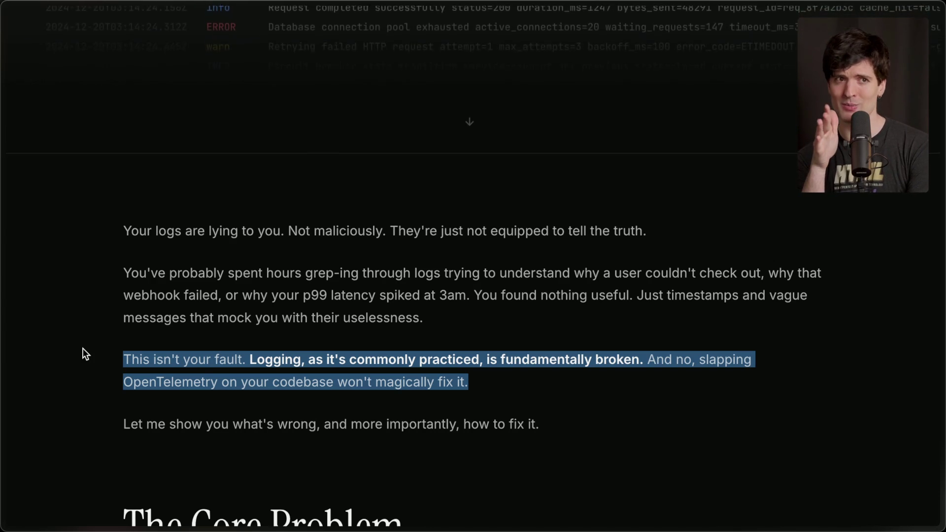
click(83, 348)
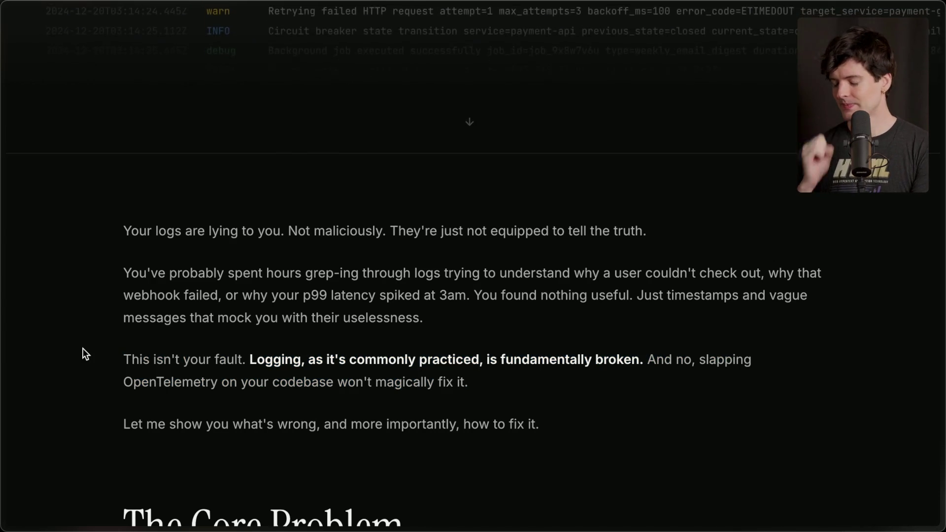
scroll(83, 348, down, 2)
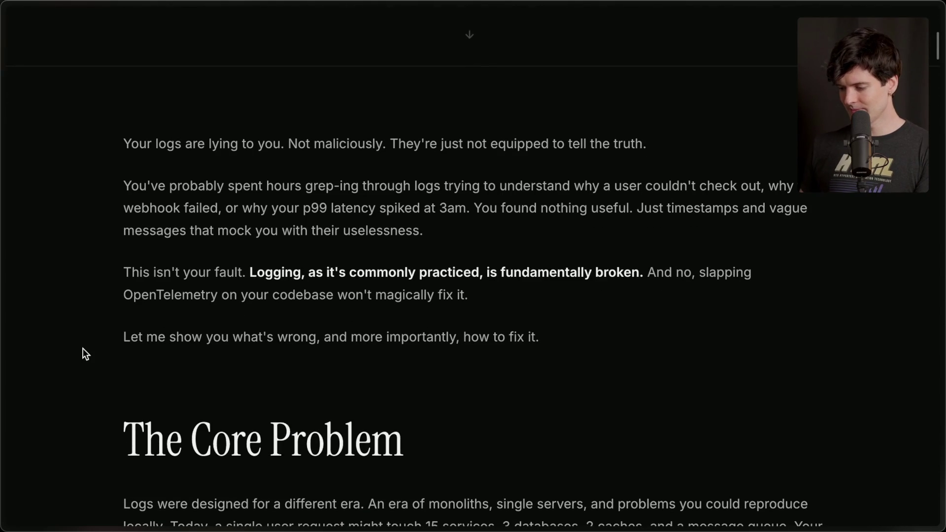
drag(83, 348, 552, 346)
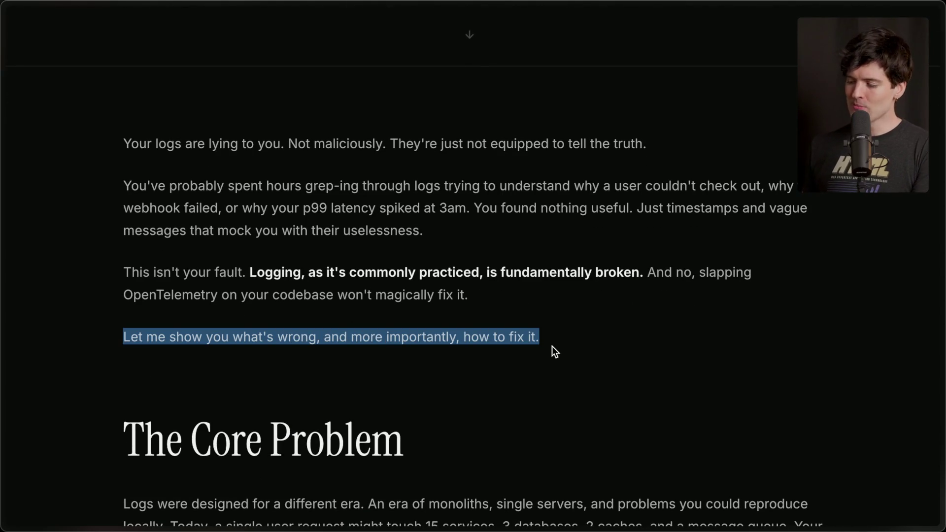
scroll(552, 346, down, 5)
click(552, 346)
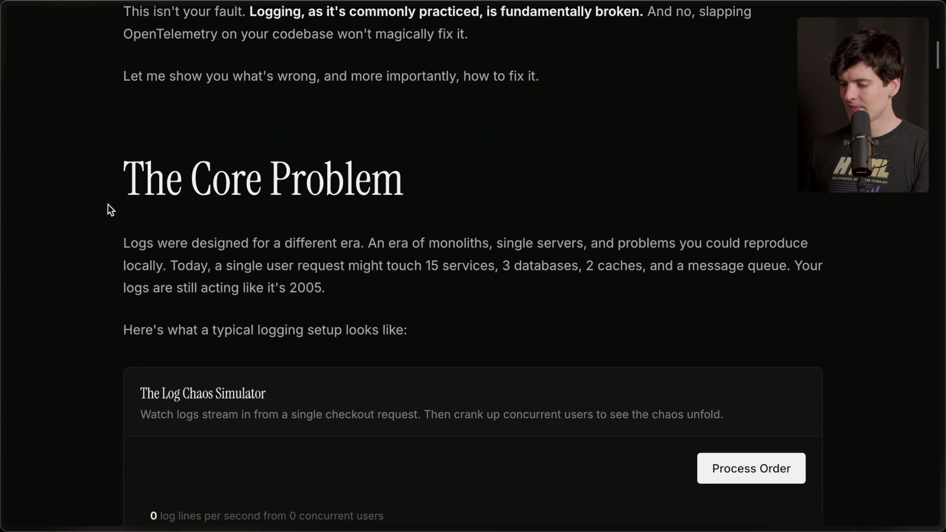
drag(86, 244, 362, 244)
click(362, 245)
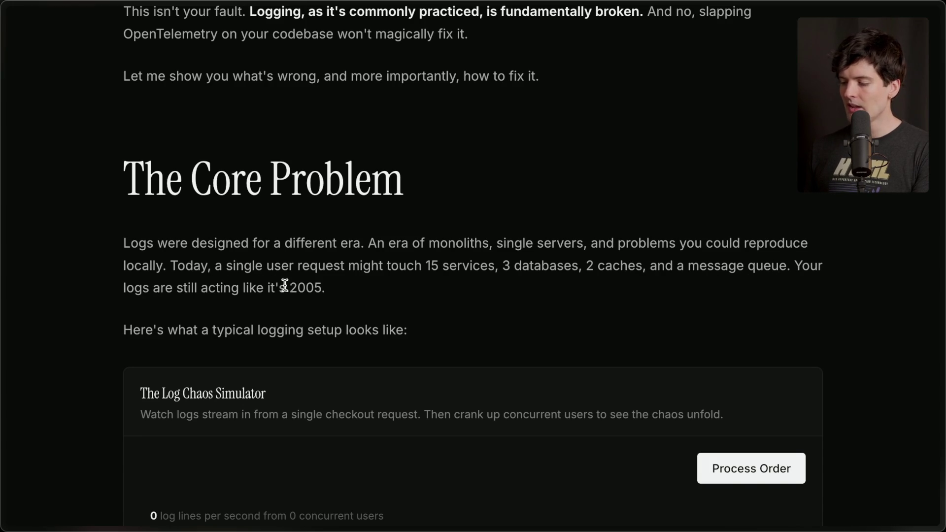
drag(289, 288, 335, 291)
click(348, 290)
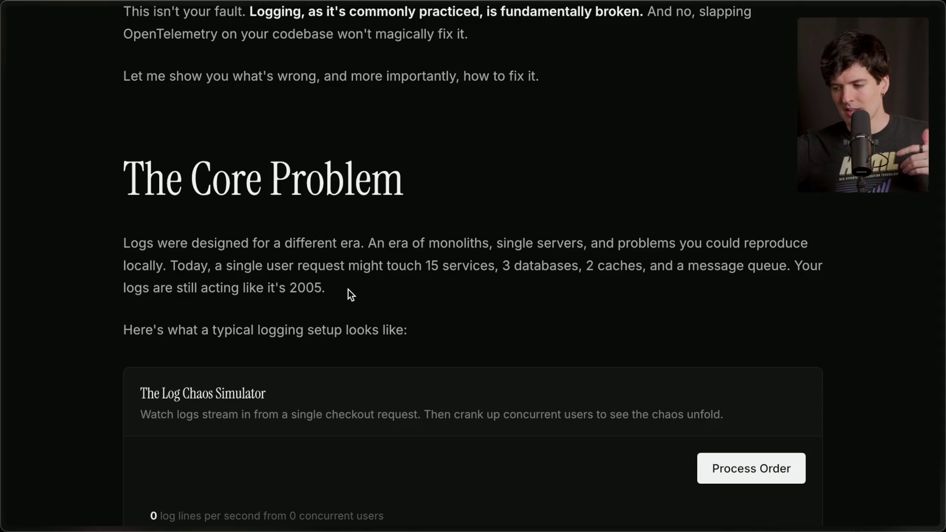
key(super+Tab)
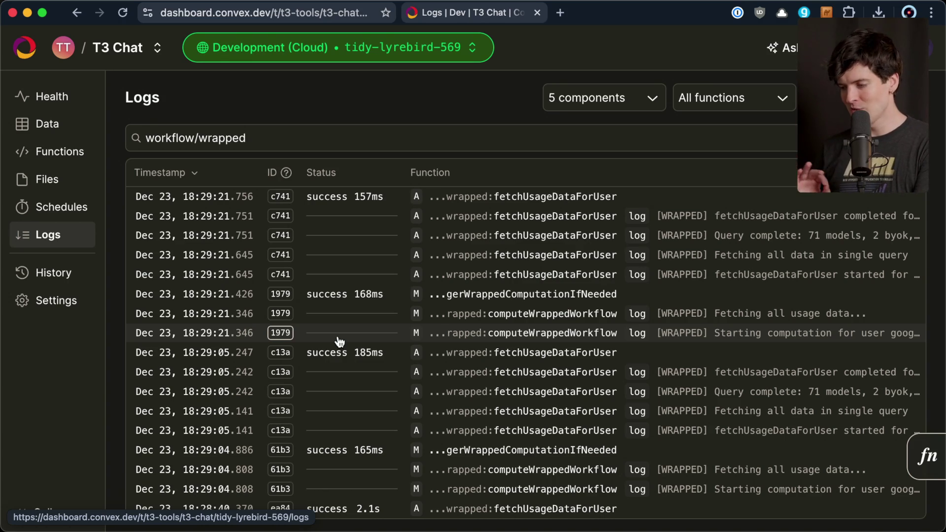
Switch from the Convex Dashboard back to the blog post in Zen
key(super+Tab)
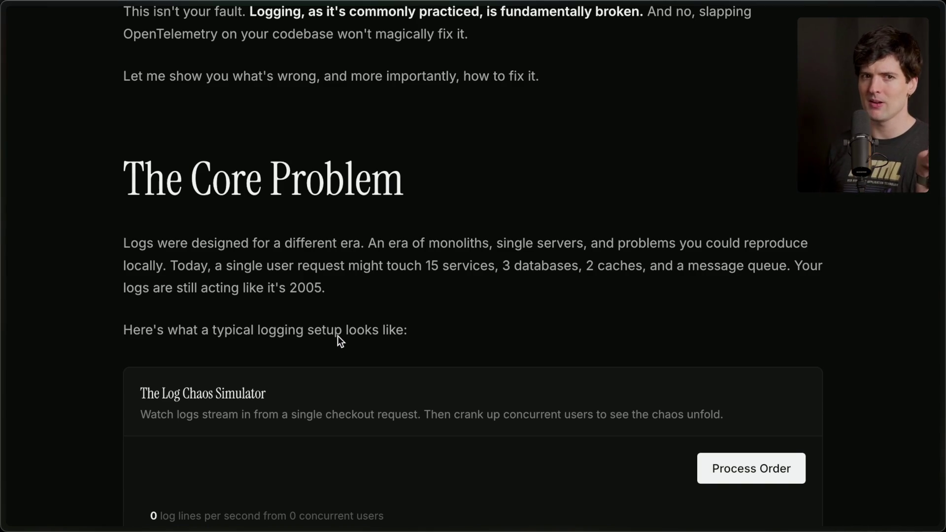
Highlight the line introducing a typical logging setup, then run Process Order in the Log Chaos Simulator
scroll(338, 335, down, 4)
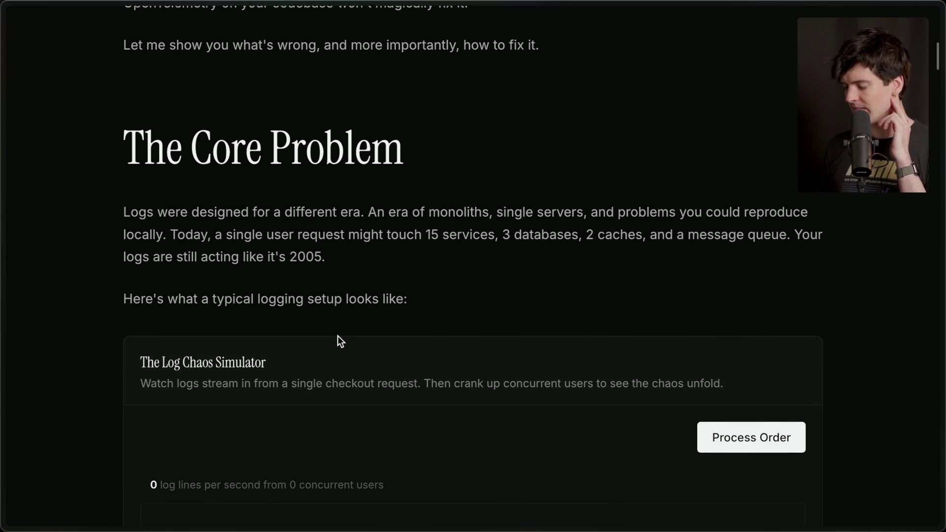
drag(132, 122, 453, 127)
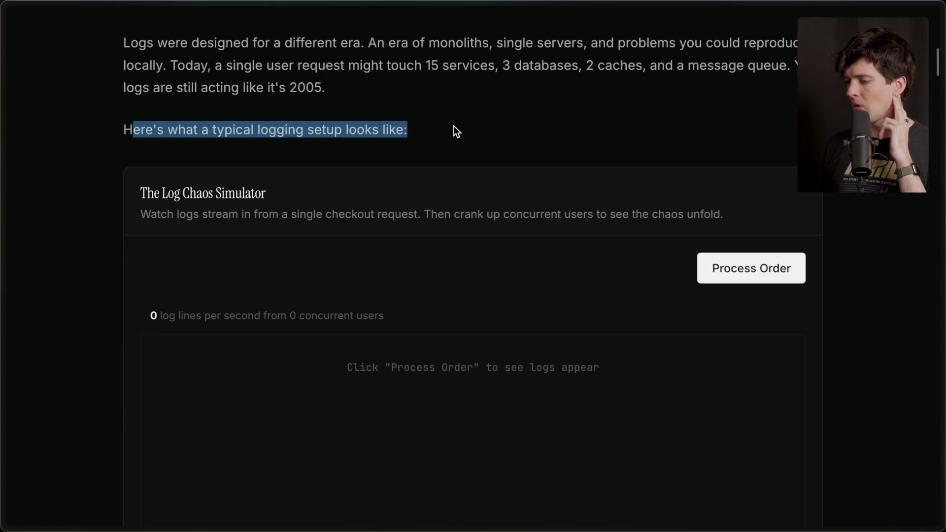
click(440, 127)
scroll(439, 127, down, 2)
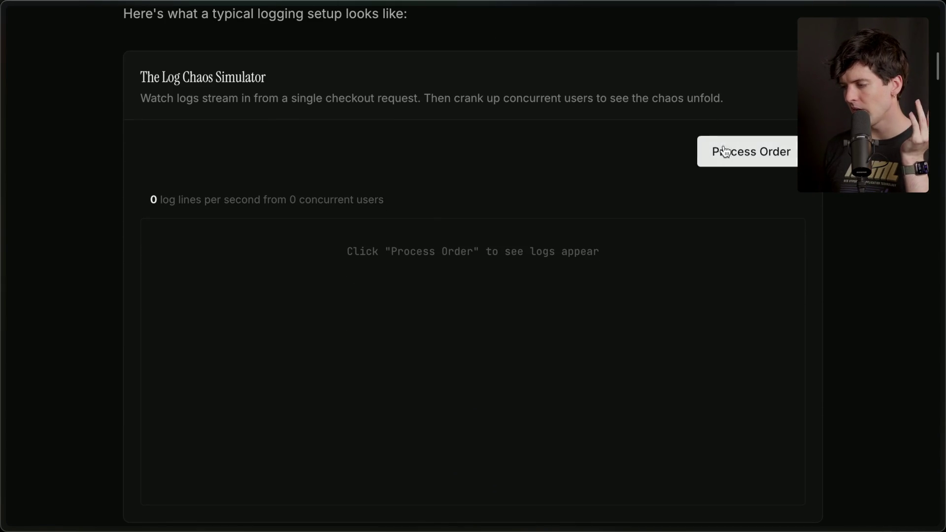
click(724, 152)
scroll(307, 475, down, 3)
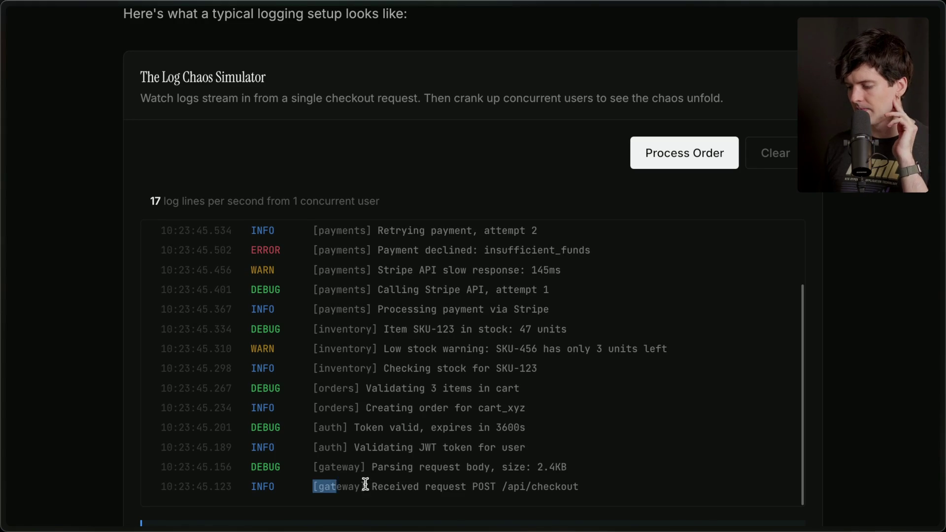
Highlight the log rows from the received checkout request through the SKU-123 stock check
drag(313, 487, 610, 486)
drag(310, 467, 623, 466)
drag(310, 447, 572, 444)
mouse_move(322, 427)
mouse_down()
mouse_move(546, 424)
mouse_move(589, 413)
mouse_up()
triple_click(527, 427)
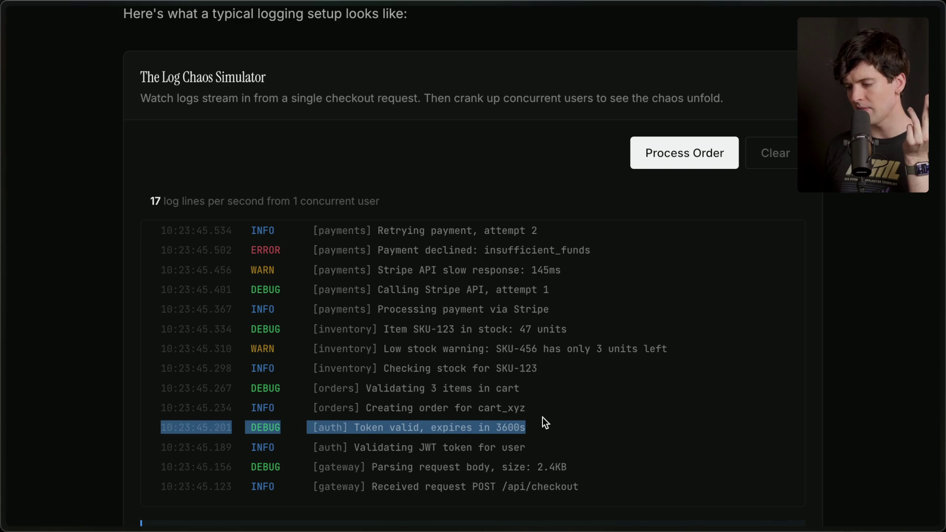
triple_click(537, 402)
triple_click(537, 388)
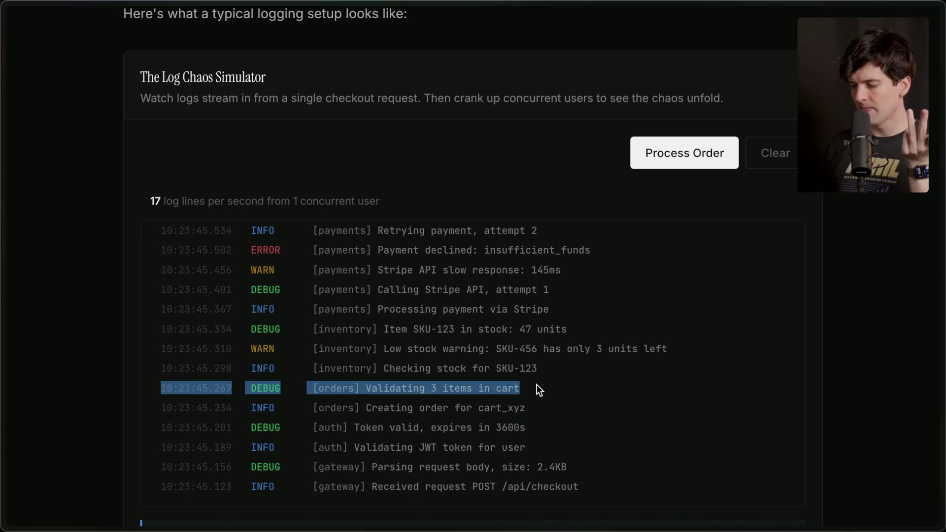
triple_click(556, 369)
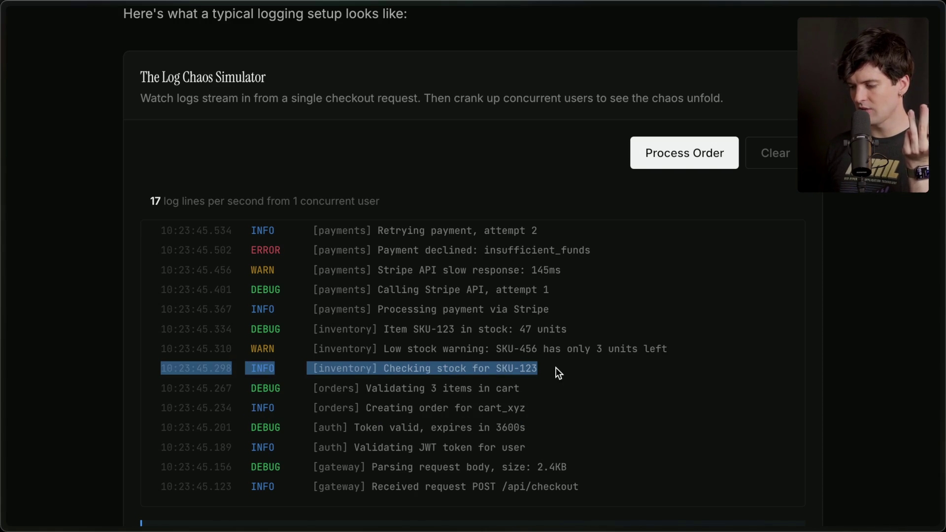
Highlight the rest of the rows, from the low stock warning and Stripe retries to Response sent
double_click(587, 351)
triple_click(587, 351)
triple_click(569, 328)
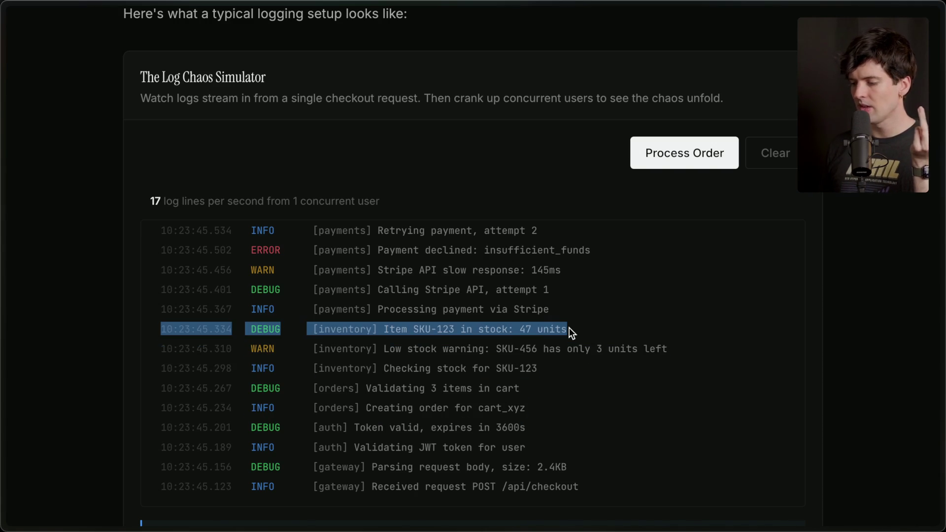
double_click(564, 349)
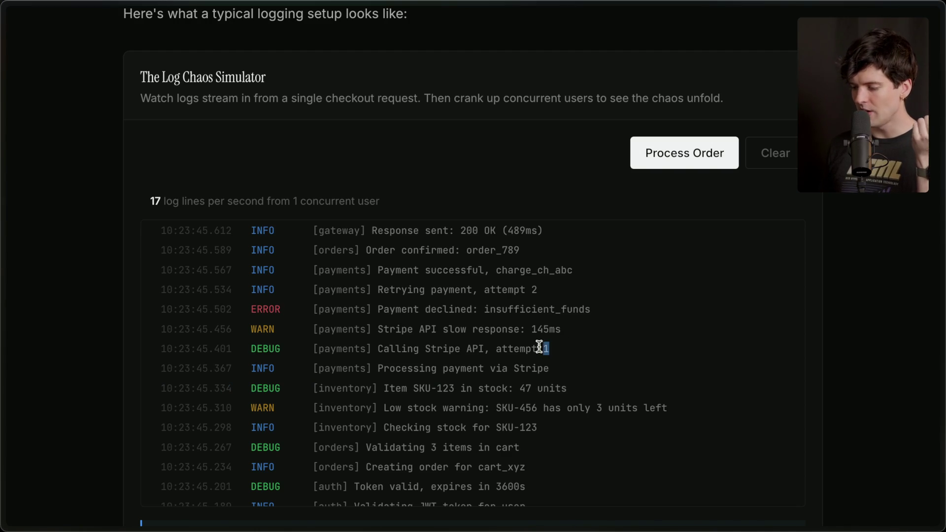
triple_click(545, 330)
triple_click(585, 320)
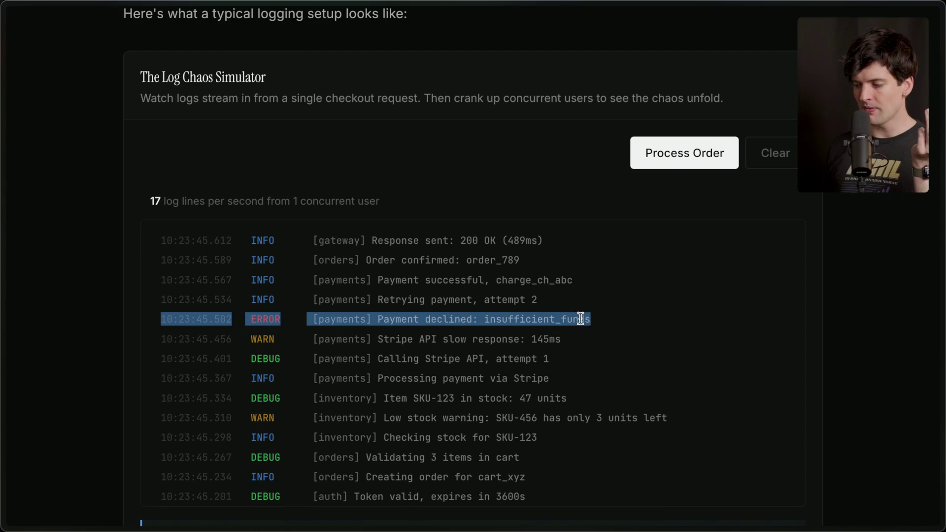
triple_click(553, 302)
triple_click(562, 282)
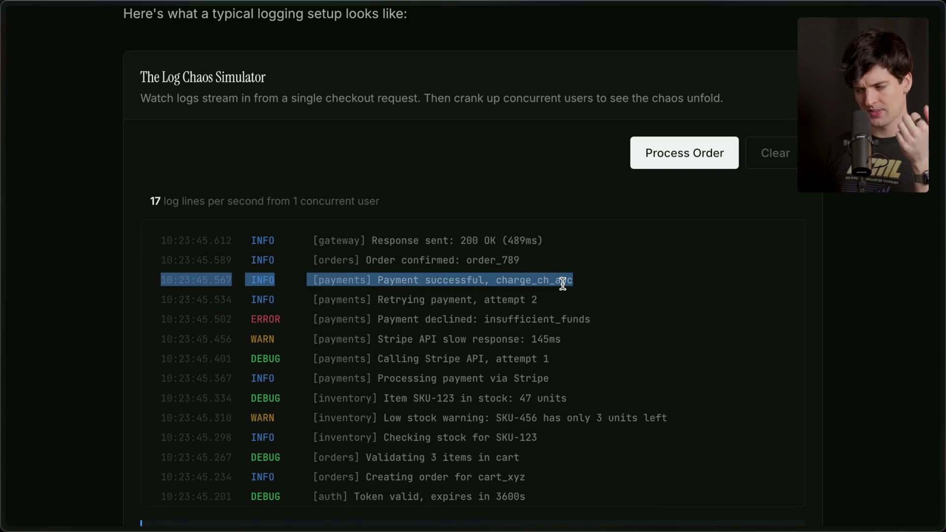
triple_click(527, 261)
triple_click(535, 240)
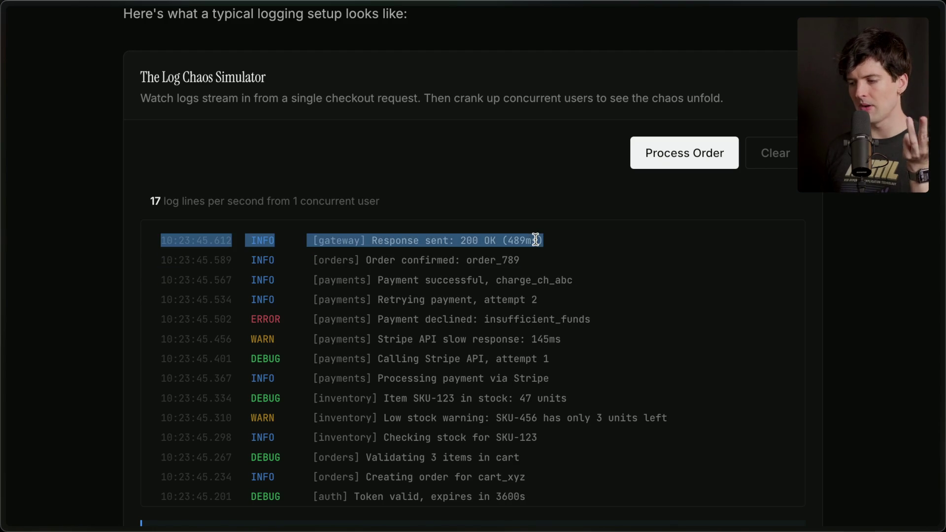
click(585, 506)
scroll(593, 404, down, 3)
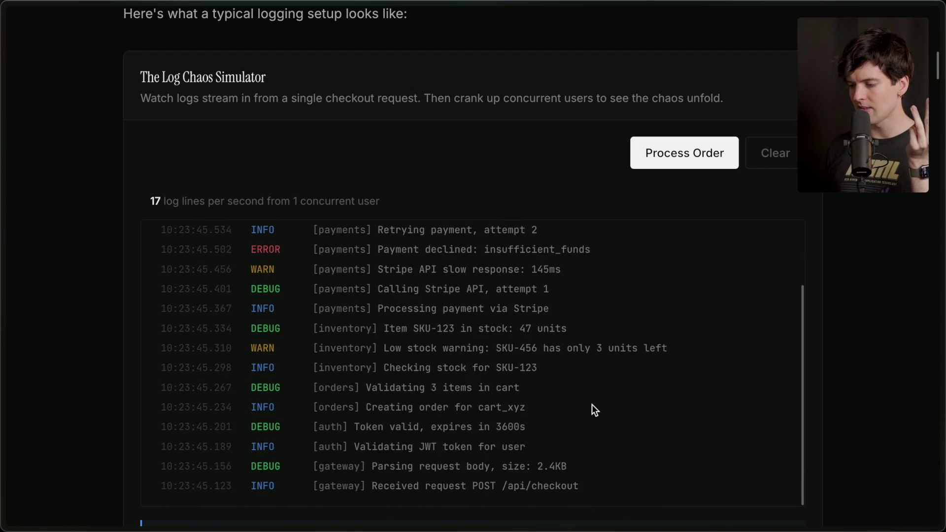
scroll(672, 309, up, 3)
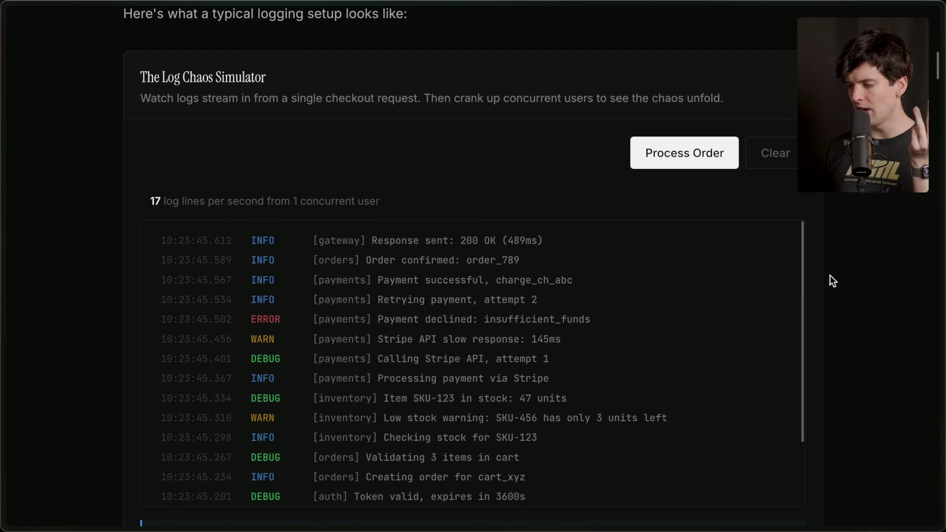
Raise the Log Chaos Simulator's concurrent users from 1 to 13
scroll(830, 275, down, 2)
scroll(830, 275, down, 2)
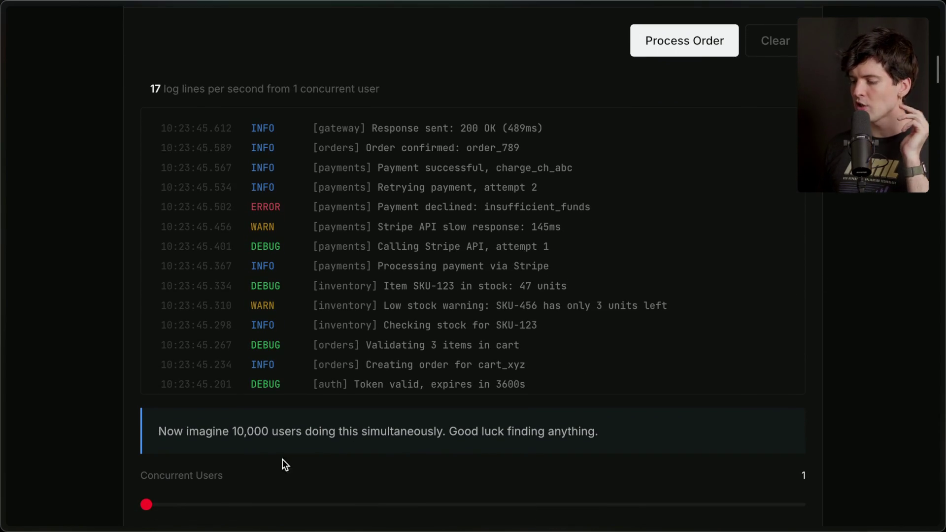
drag(148, 504, 422, 499)
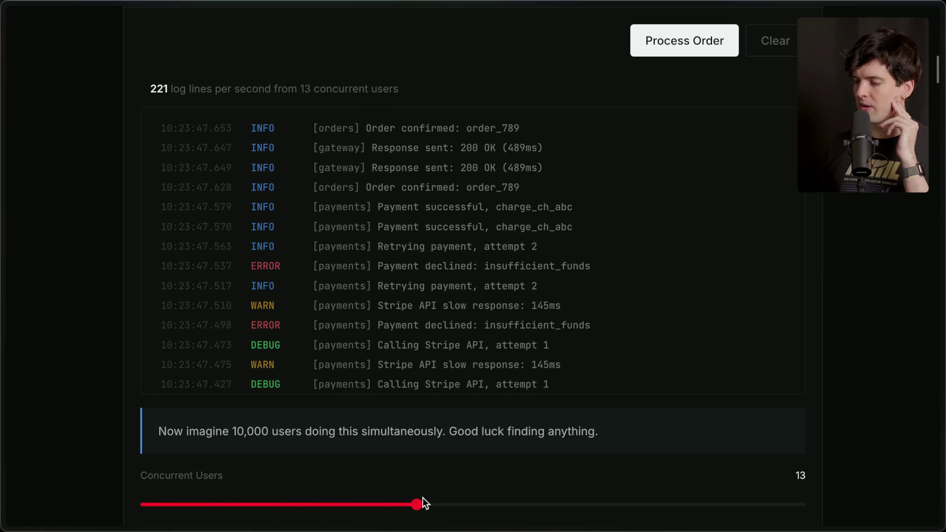
Process a new order so fresh interleaved logs stream in, then read on below the demo
scroll(494, 62, up, 2)
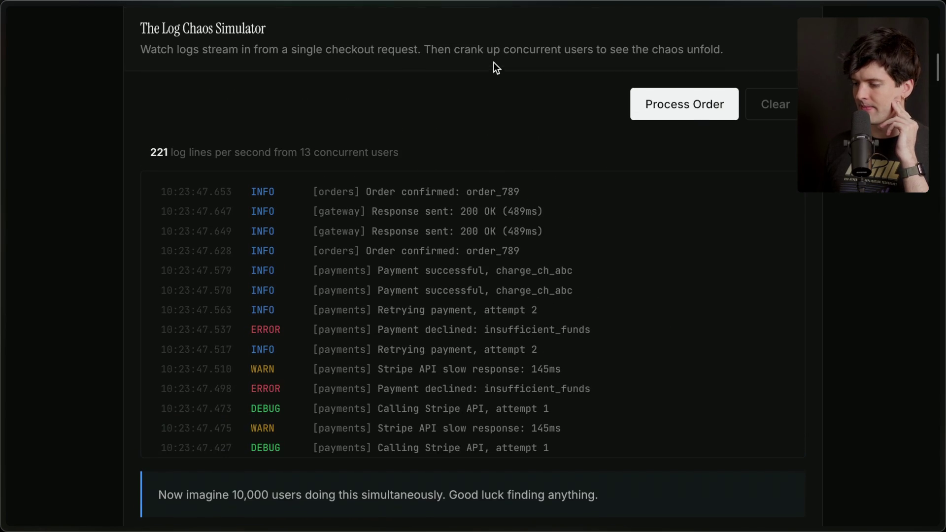
scroll(419, 240, down, 2)
scroll(418, 241, down, 10)
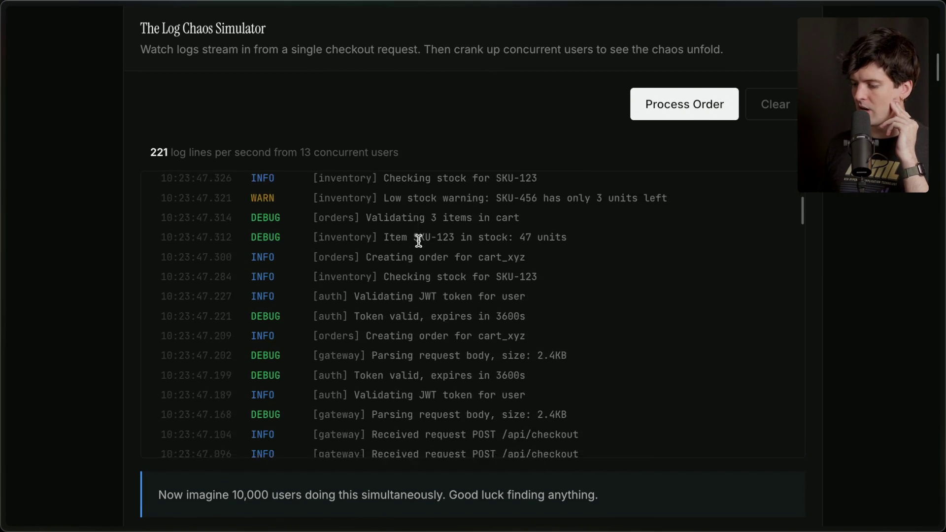
scroll(418, 240, down, 20)
scroll(436, 221, up, 18)
scroll(436, 224, down, 5)
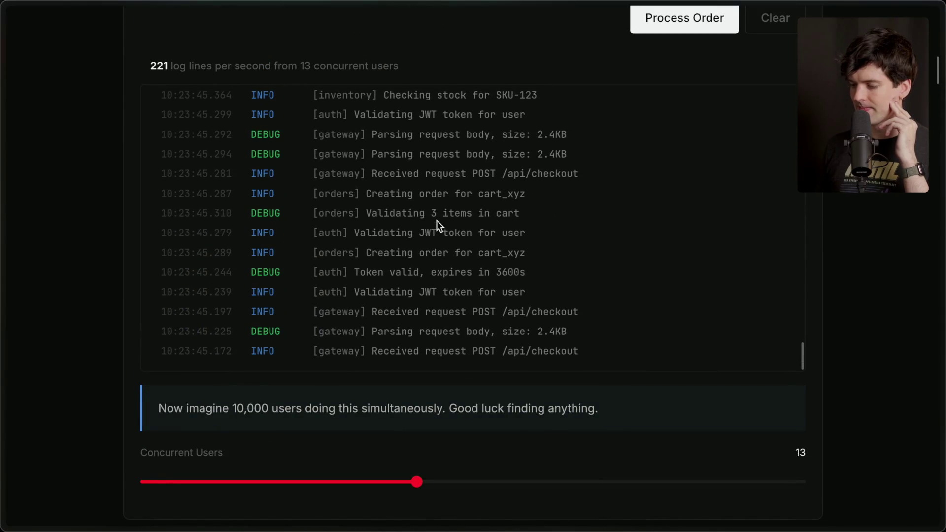
scroll(94, 294, up, 1)
scroll(95, 294, down, 1)
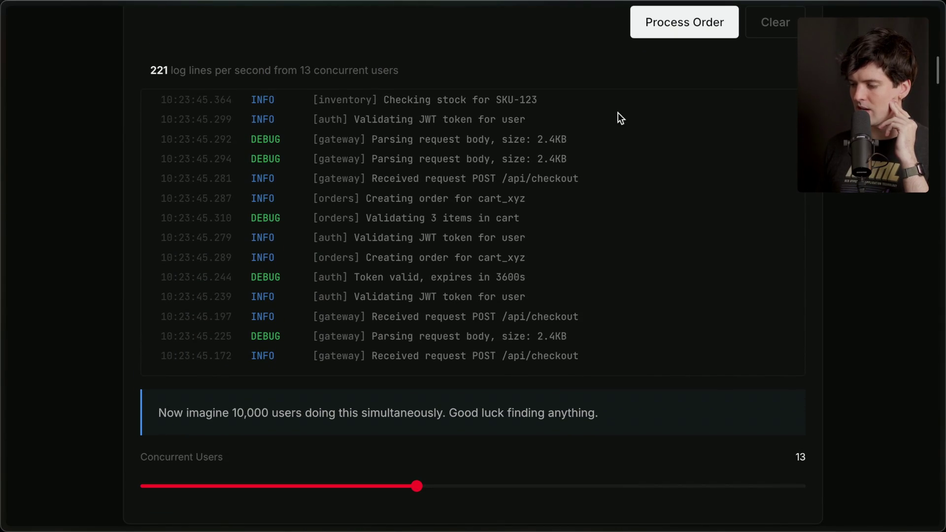
click(679, 19)
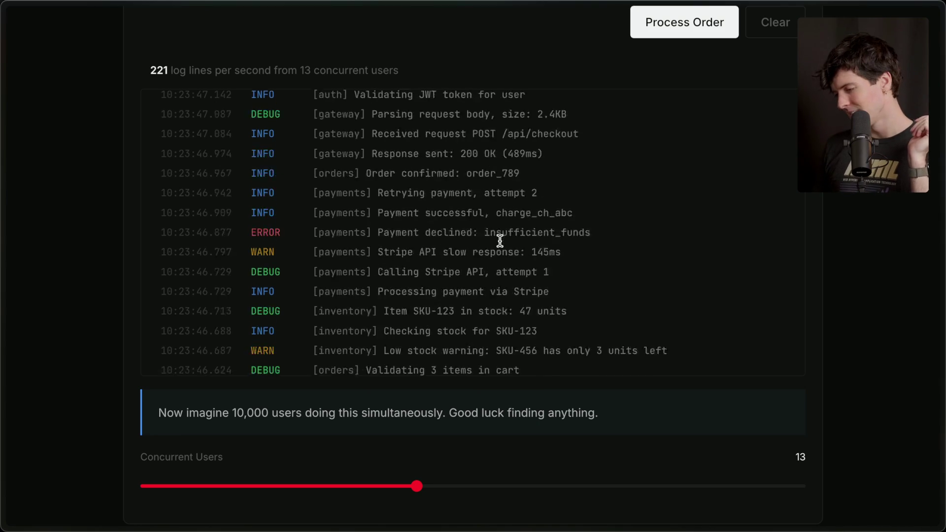
scroll(862, 306, down, 6)
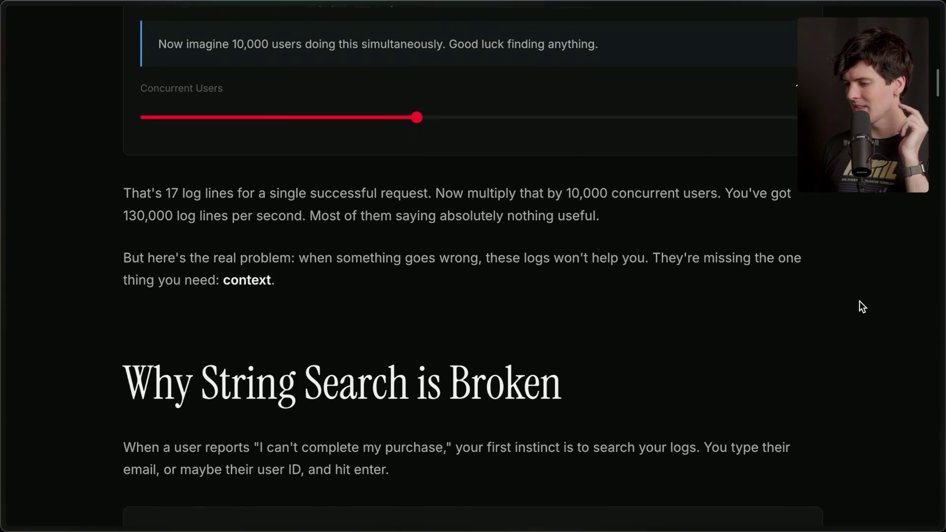
scroll(862, 306, down, 2)
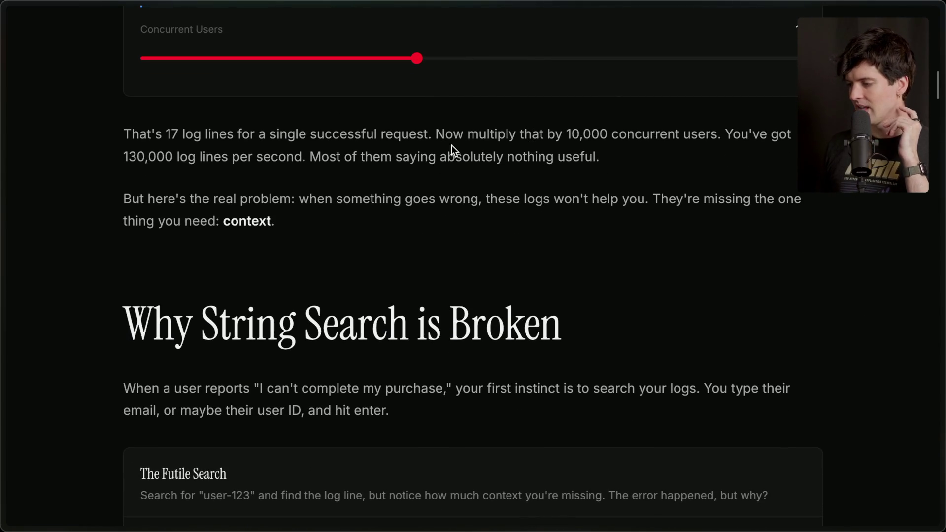
drag(435, 134, 723, 138)
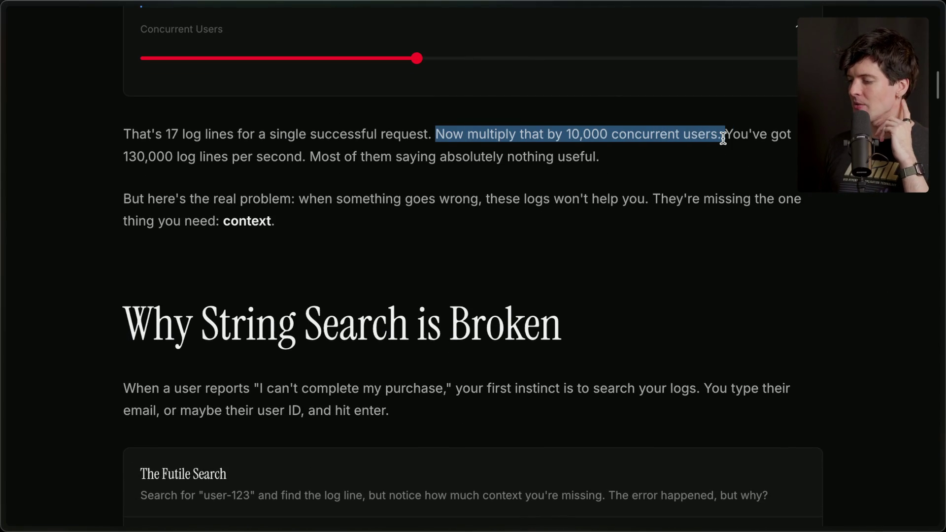
click(723, 138)
drag(124, 157, 619, 162)
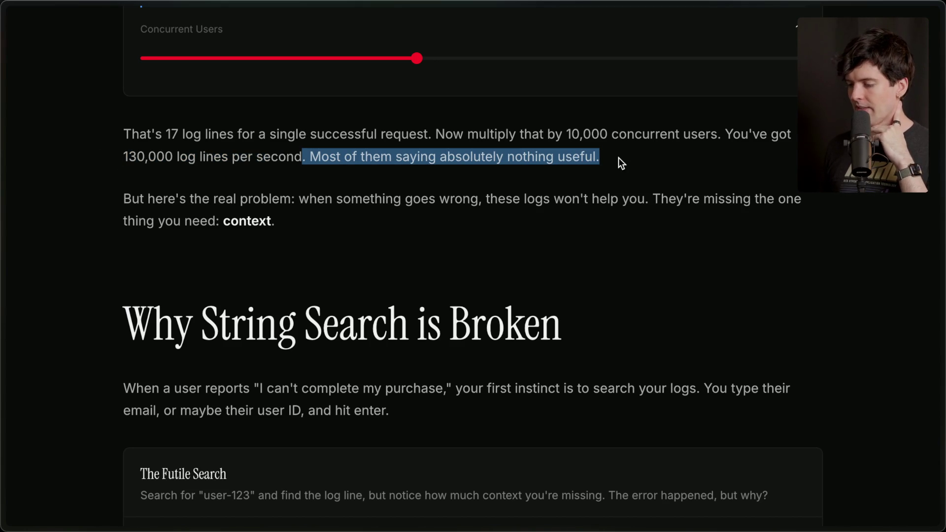
drag(124, 200, 392, 200)
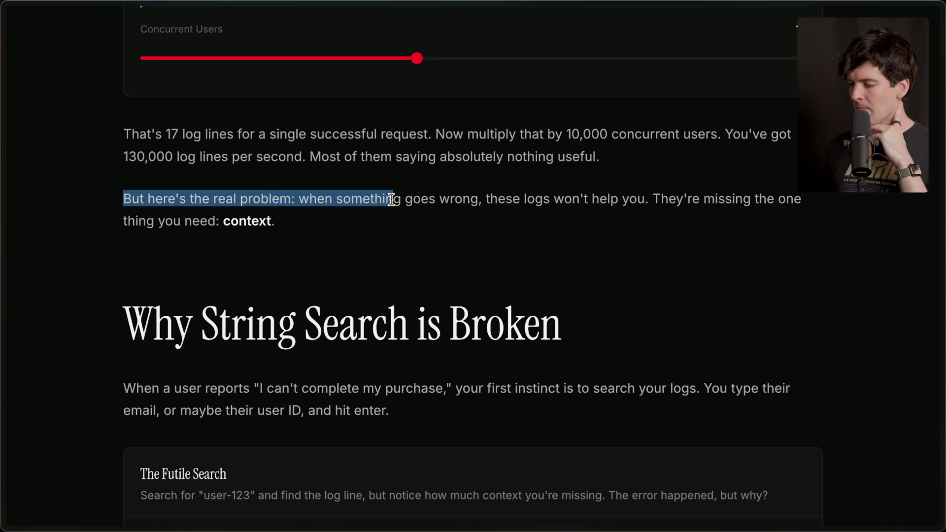
click(334, 200)
mouse_move(485, 199)
mouse_down()
mouse_move(670, 199)
mouse_move(636, 204)
mouse_move(645, 232)
mouse_up()
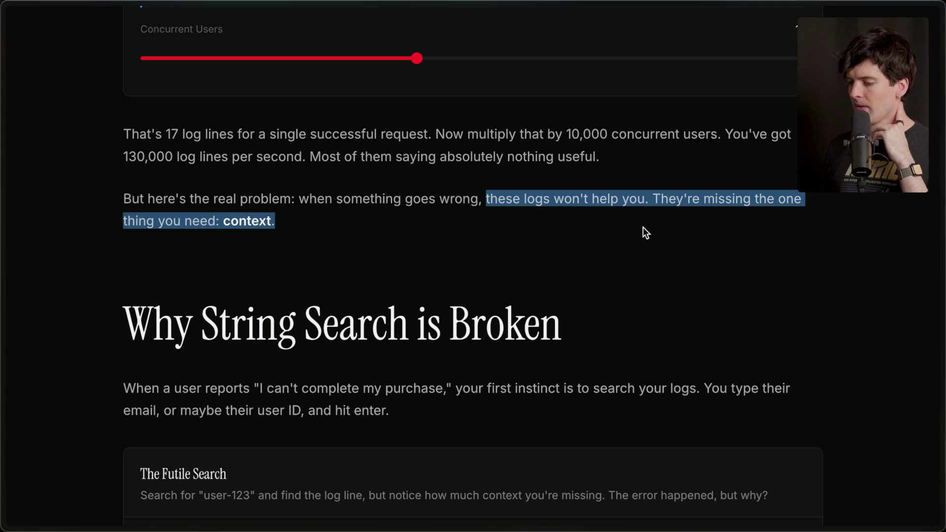
click(423, 237)
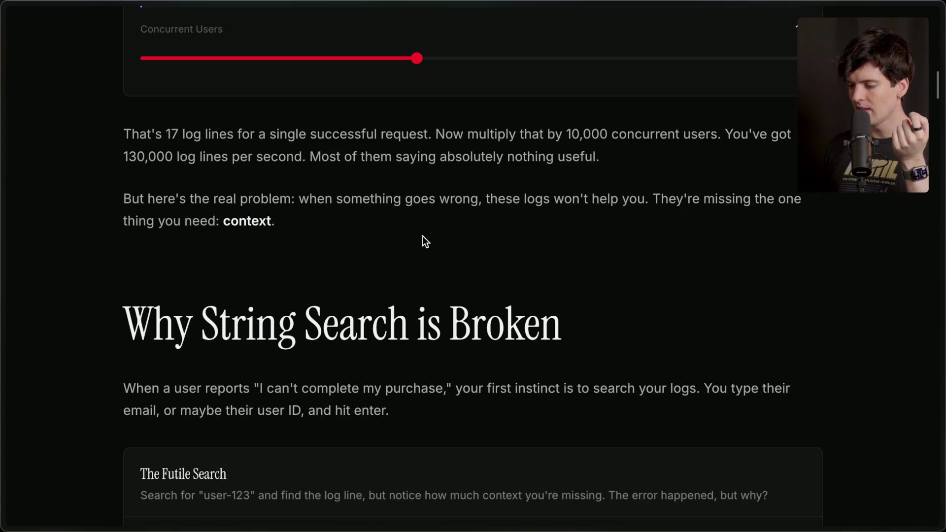
Go back to the checkout demo and highlight its last service-tagged log line
scroll(423, 236, down, 3)
scroll(422, 236, up, 9)
scroll(423, 235, down, 10)
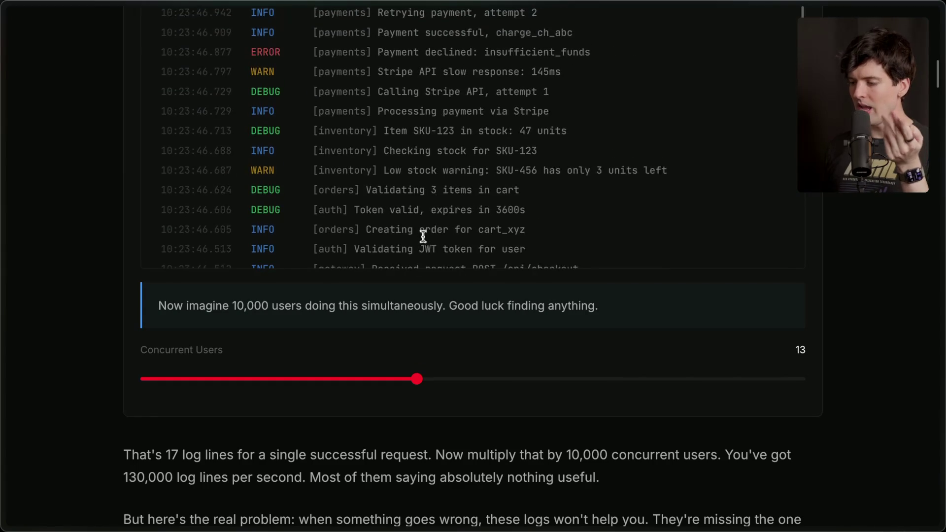
scroll(423, 236, down, 3)
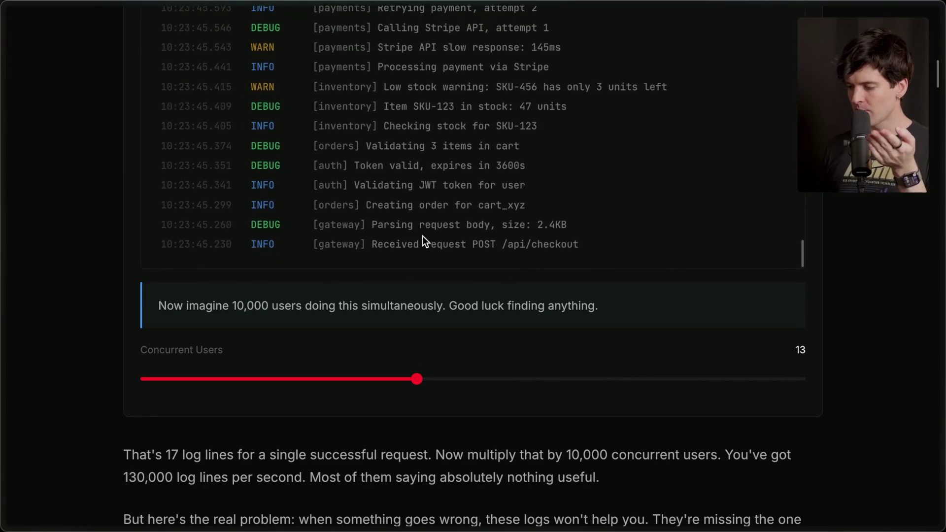
scroll(245, 321, up, 2)
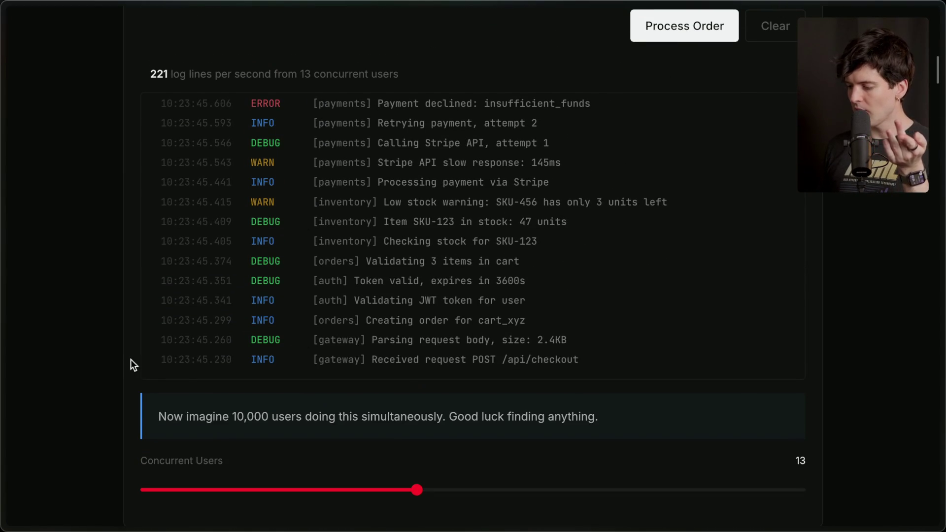
drag(131, 366, 672, 365)
Select the word 'gateway' in that line, then move down to The Futile Search demo
scroll(510, 362, up, 5)
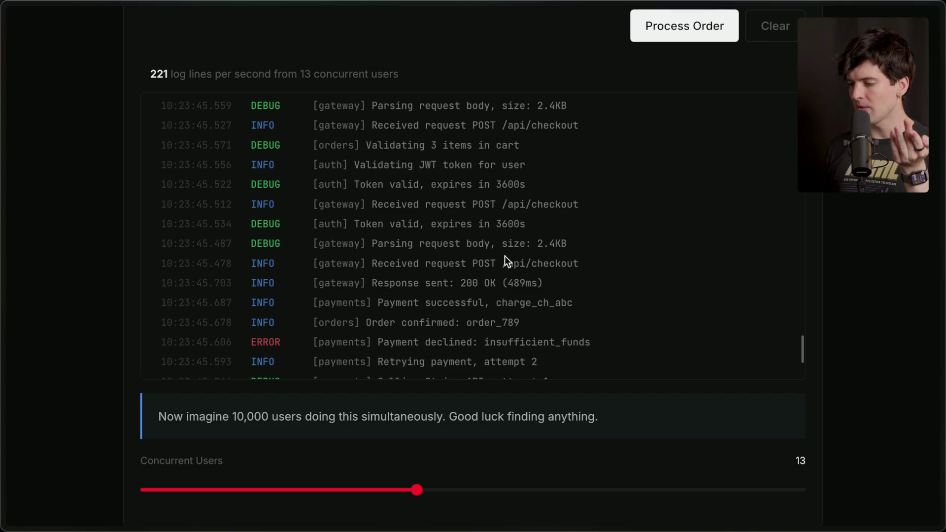
scroll(481, 267, down, 4)
scroll(480, 267, down, 2)
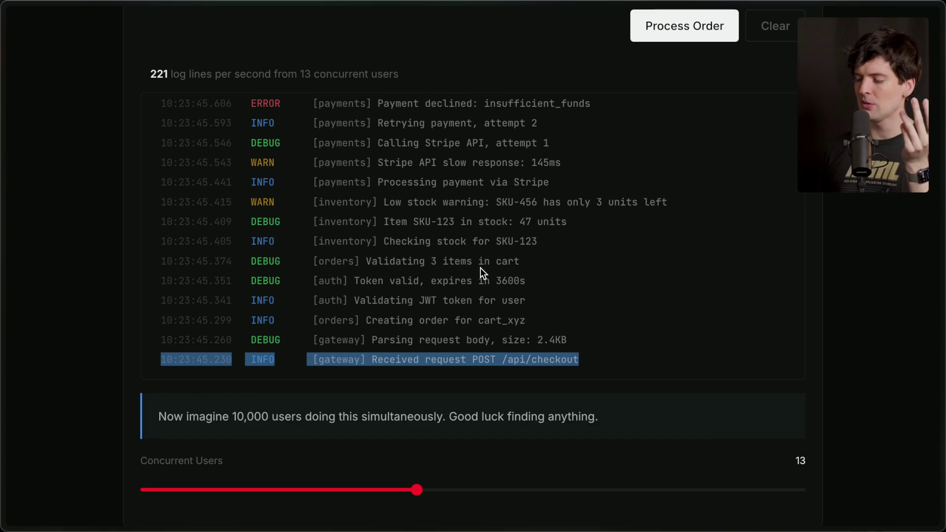
scroll(481, 267, down, 1)
scroll(480, 270, up, 1)
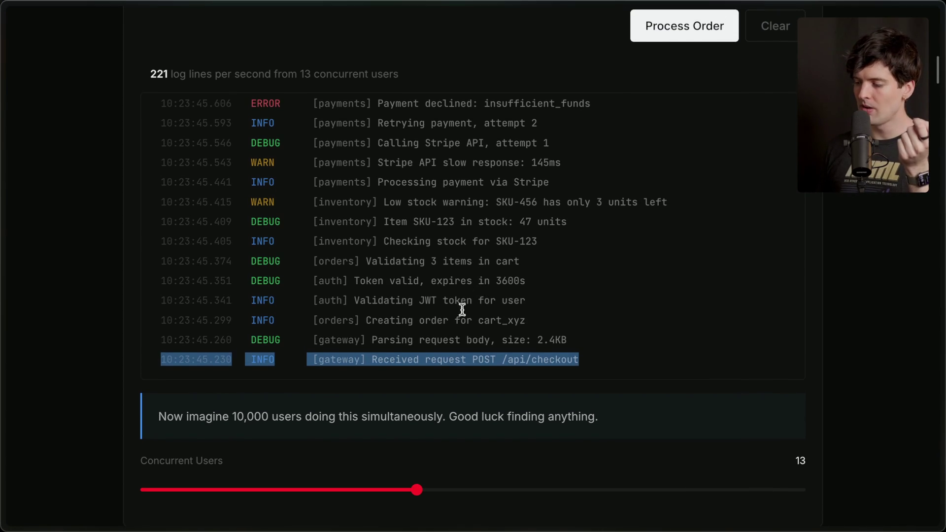
double_click(338, 358)
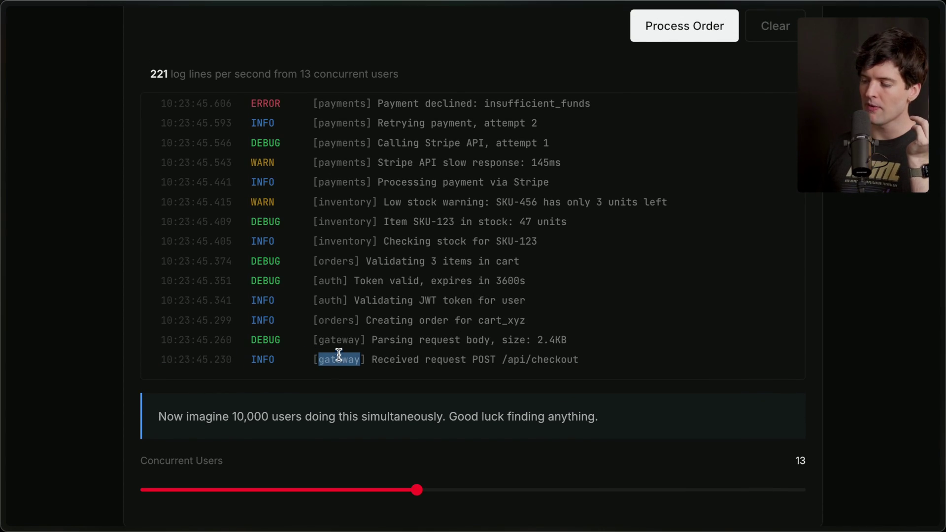
click(350, 233)
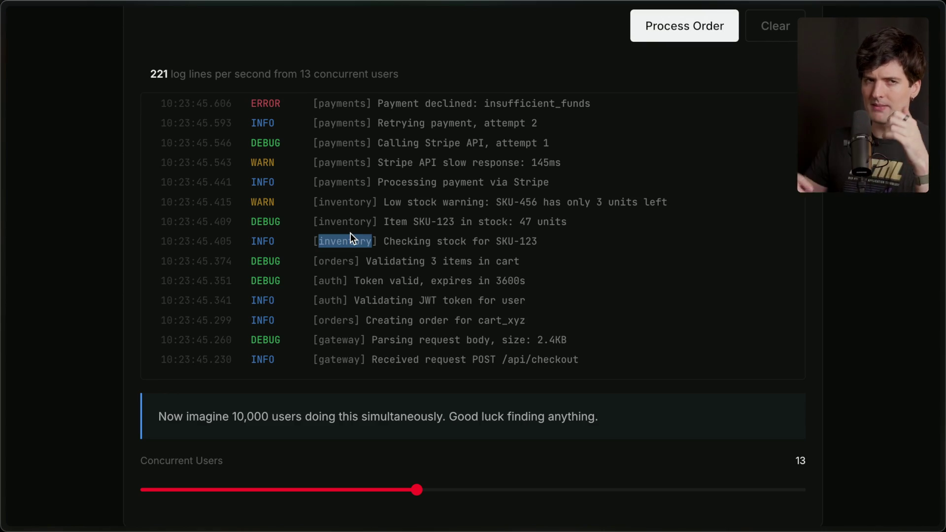
scroll(350, 233, down, 10)
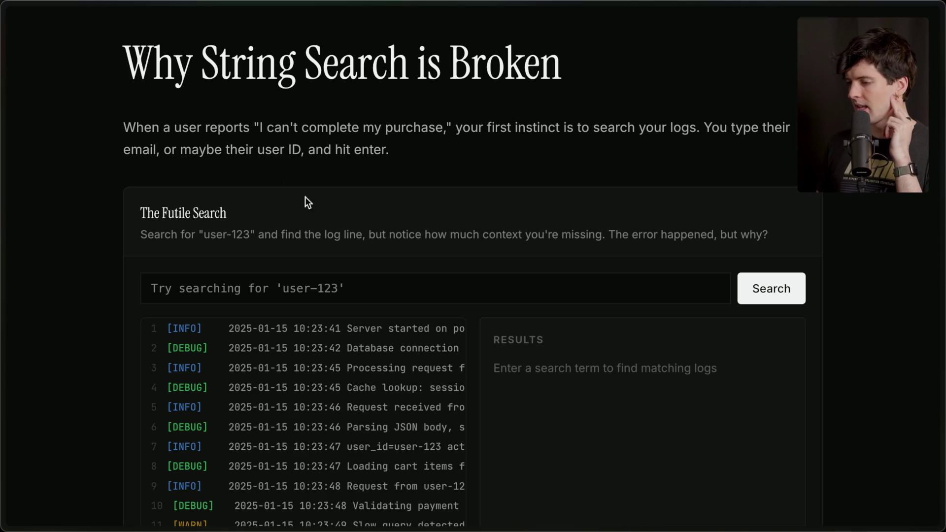
Highlight the 'Why String Search is Broken' heading and the advice on searching logs by user ID
drag(127, 67, 583, 84)
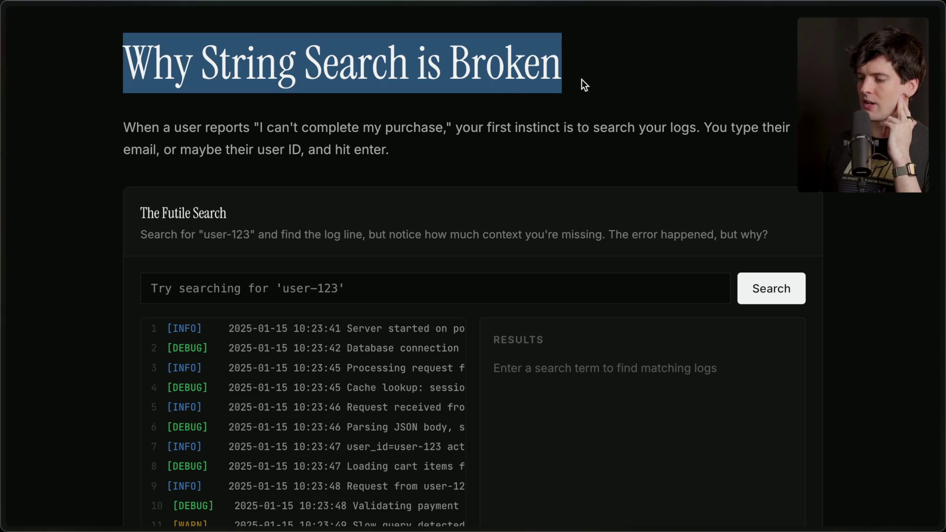
click(583, 81)
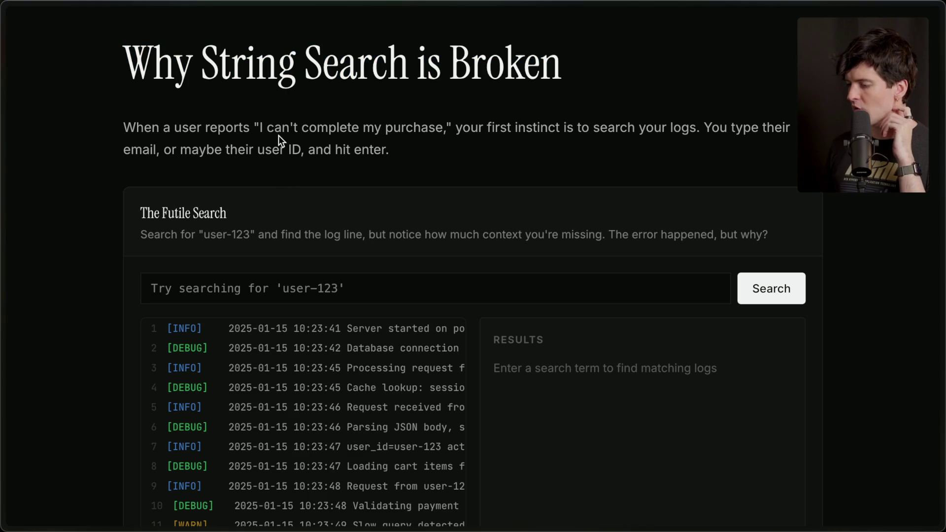
mouse_move(455, 126)
mouse_down()
mouse_move(662, 124)
mouse_move(697, 128)
mouse_move(777, 167)
mouse_up()
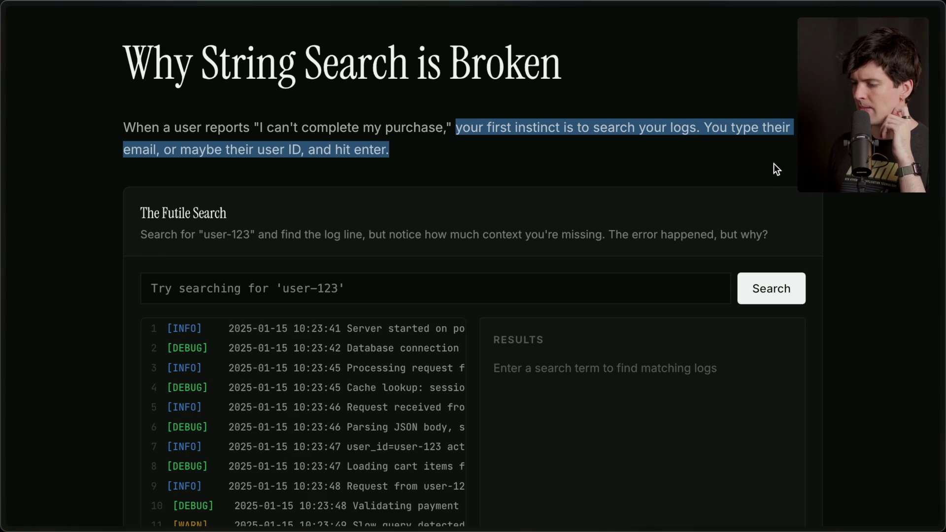
click(754, 162)
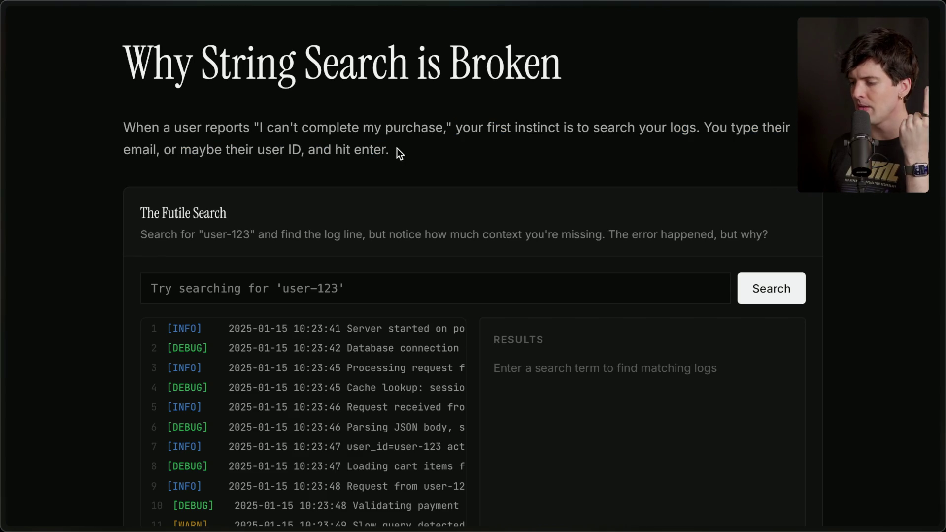
Scroll The Futile Search log panel down and sideways to read the later sample lines
scroll(397, 147, down, 3)
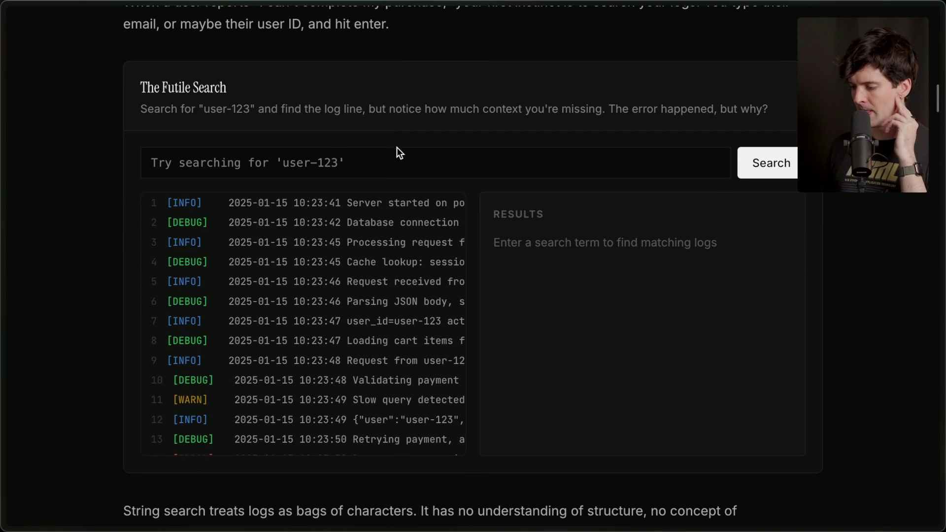
scroll(315, 309, down, 1)
scroll(315, 309, down, 8)
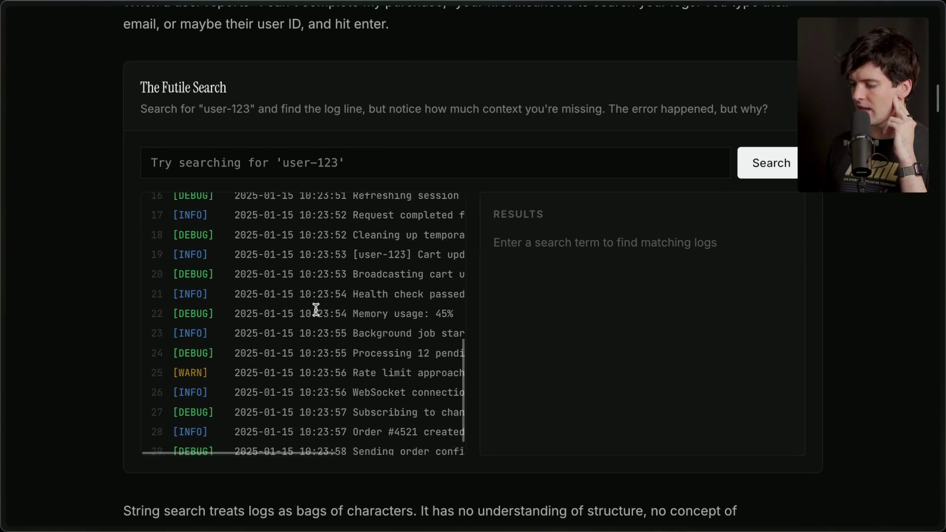
scroll(315, 309, right, 5)
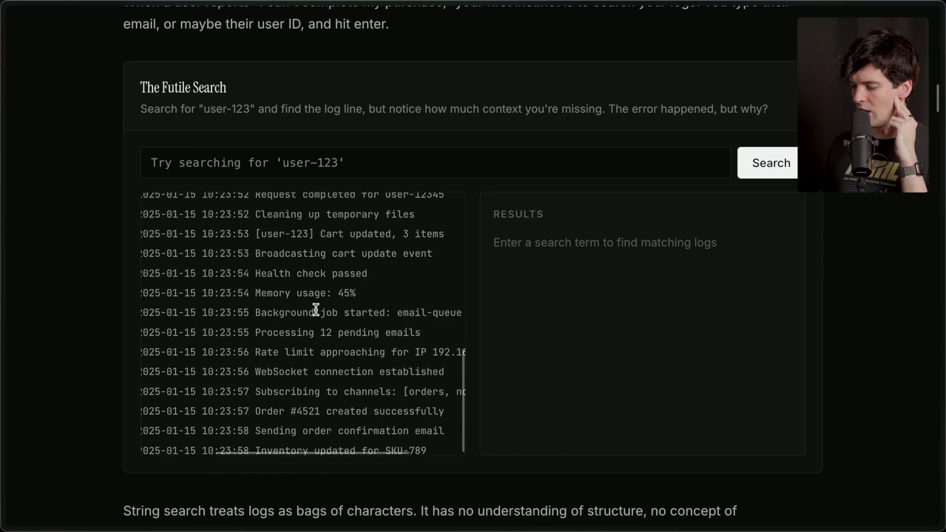
scroll(315, 308, left, 5)
click(281, 162)
text(user-123)
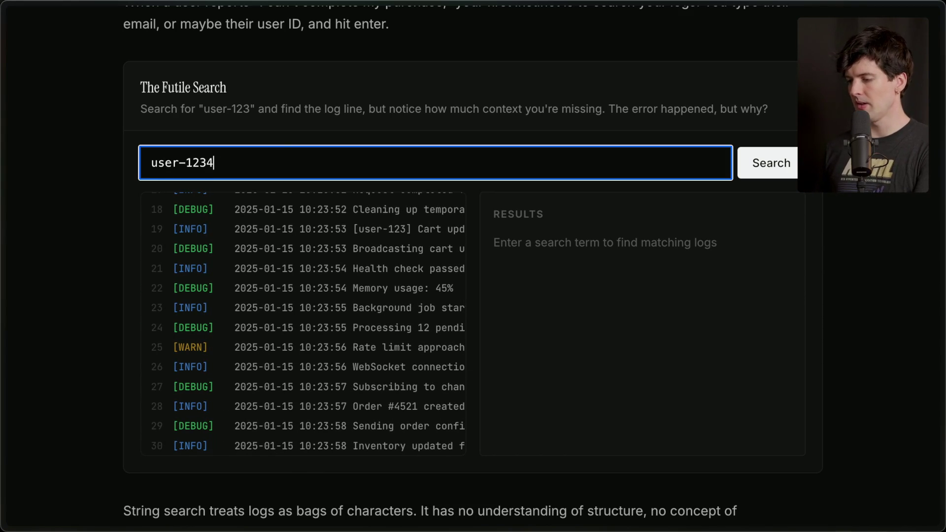
click(771, 164)
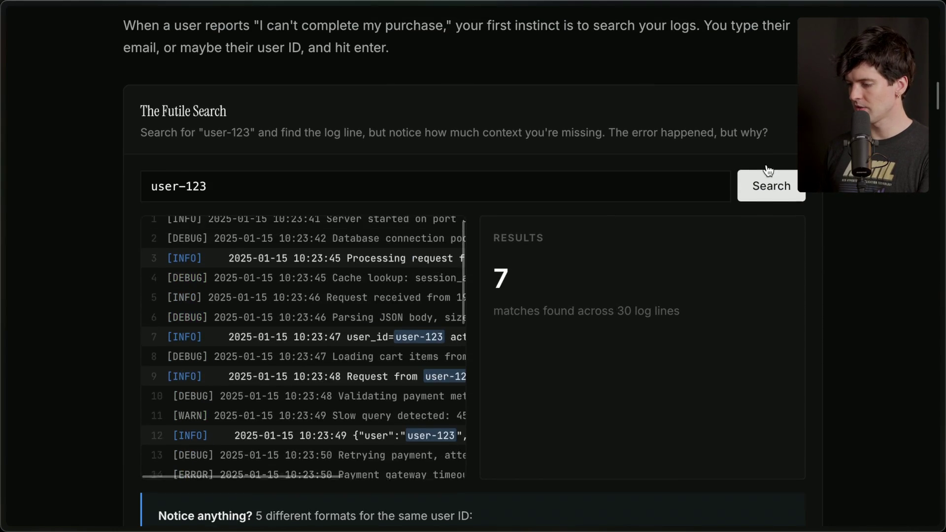
scroll(383, 315, down, 2)
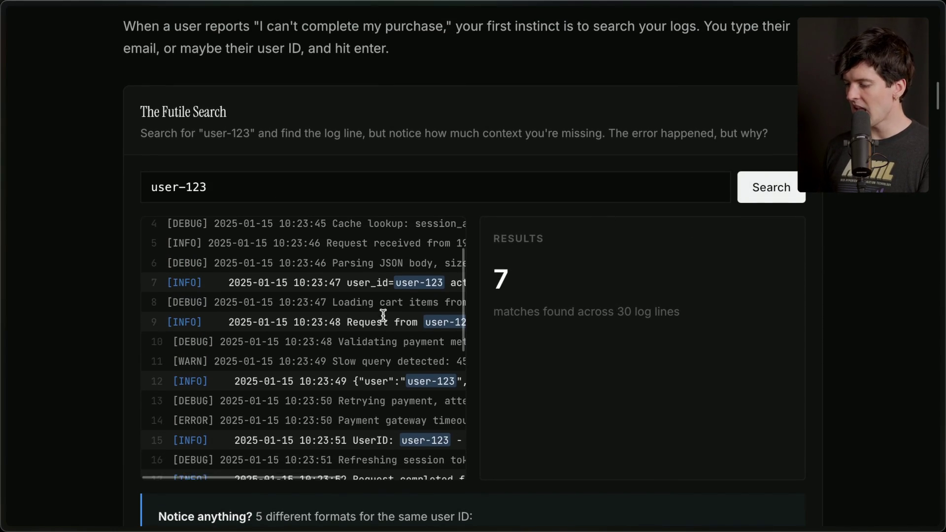
scroll(384, 317, right, 5)
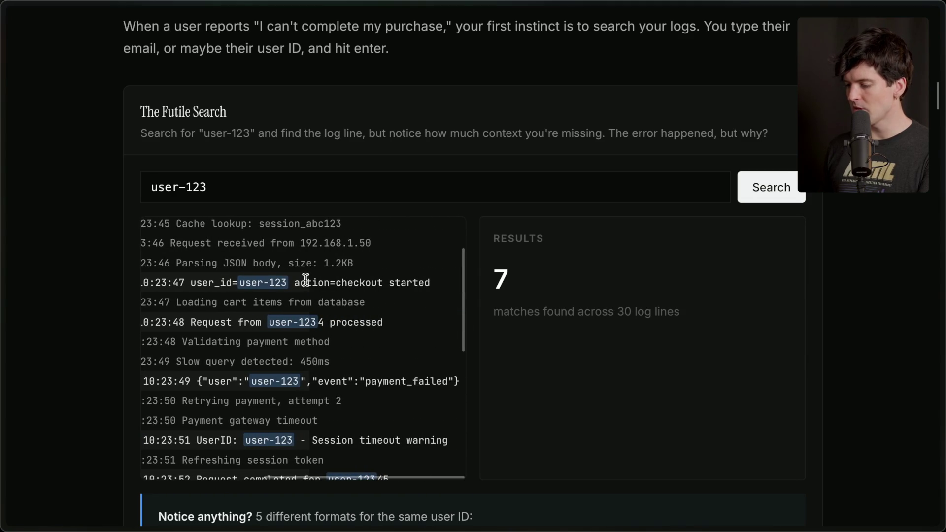
drag(190, 283, 273, 284)
scroll(273, 284, left, 5)
scroll(279, 281, down, 4)
scroll(281, 281, down, 10)
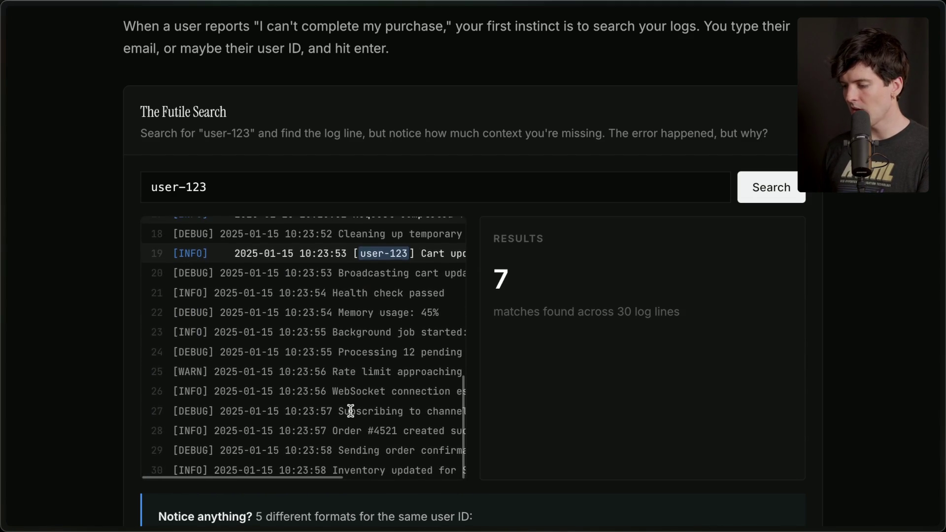
scroll(348, 410, down, 3)
scroll(334, 360, down, 2)
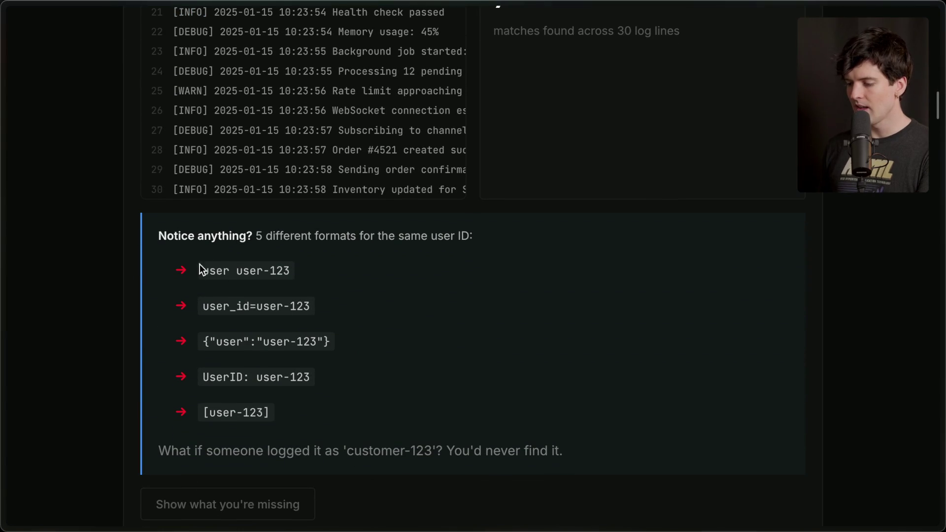
drag(237, 271, 354, 271)
click(224, 316)
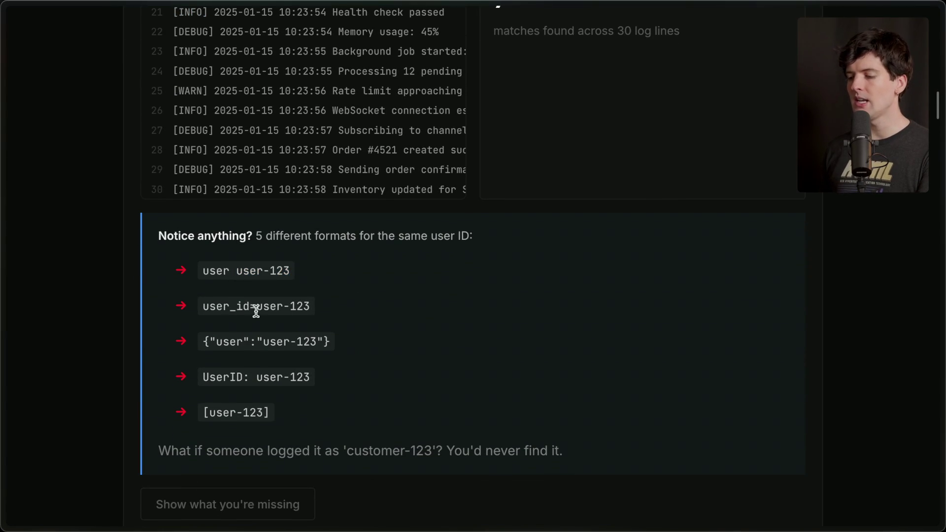
drag(263, 307, 359, 315)
drag(199, 346, 359, 349)
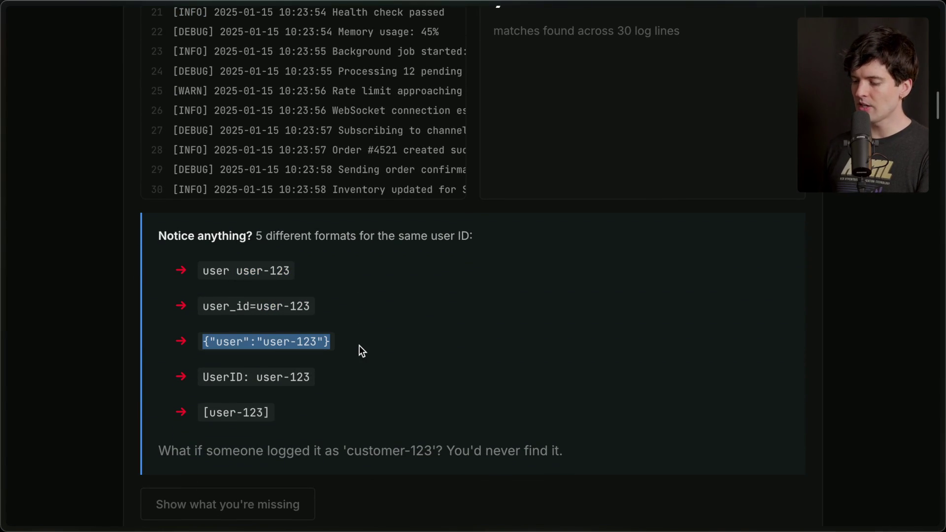
click(303, 412)
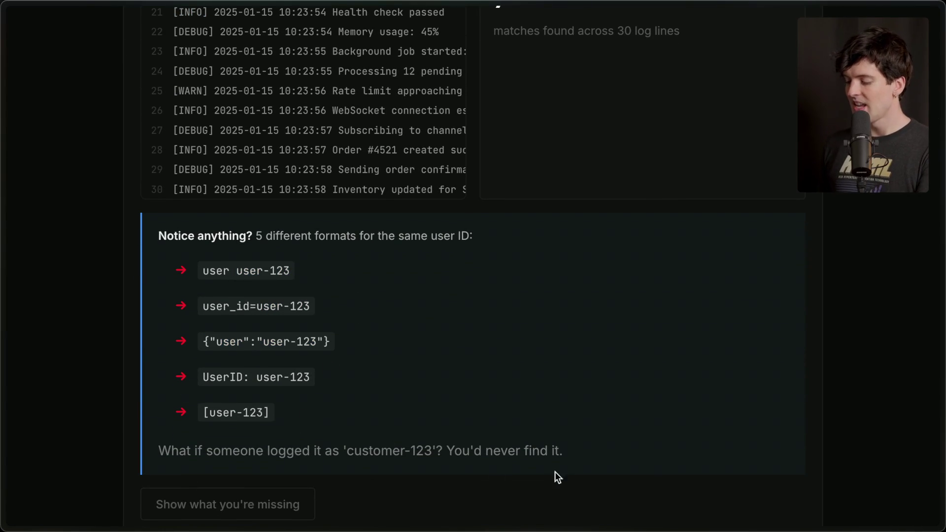
drag(644, 464, 138, 214)
click(337, 331)
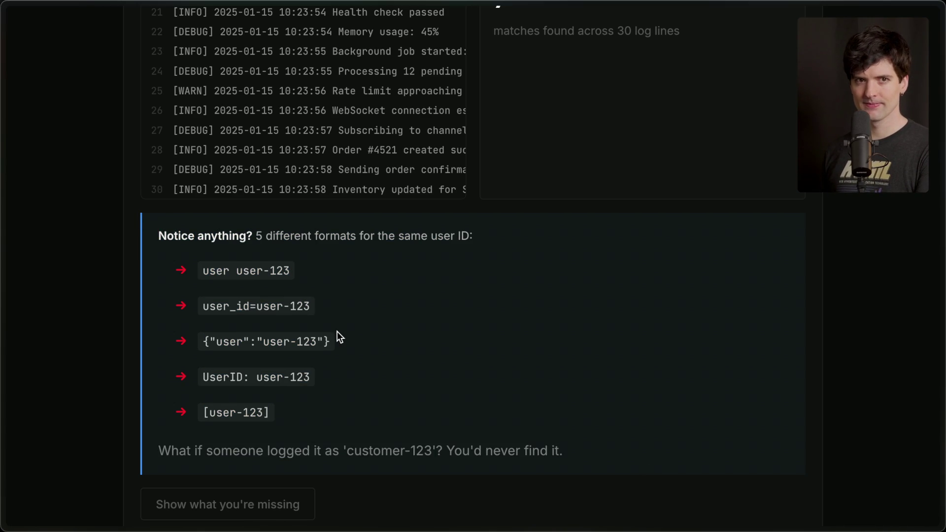
scroll(337, 331, down, 5)
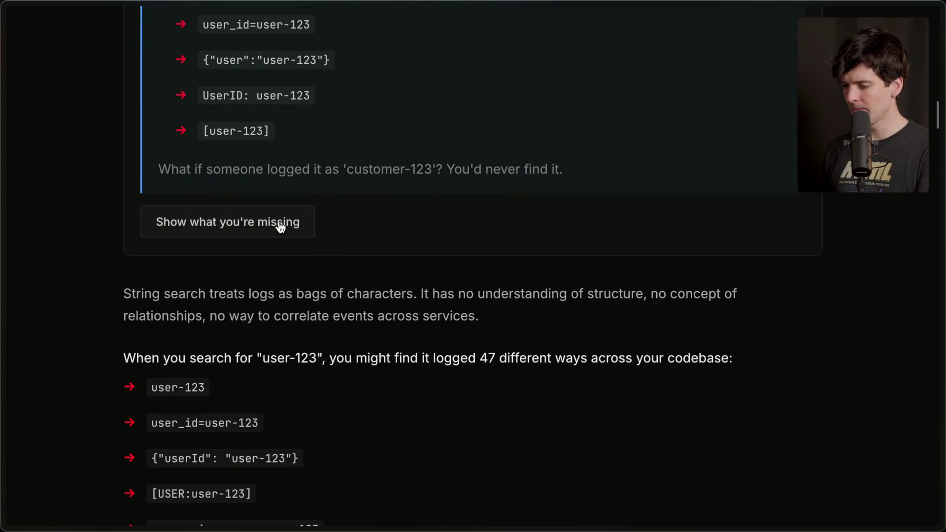
click(281, 227)
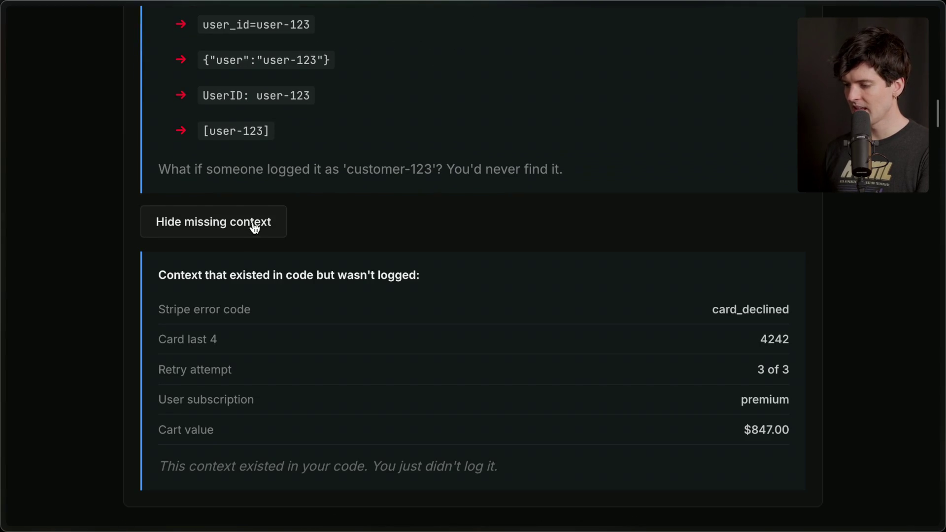
drag(167, 275, 440, 276)
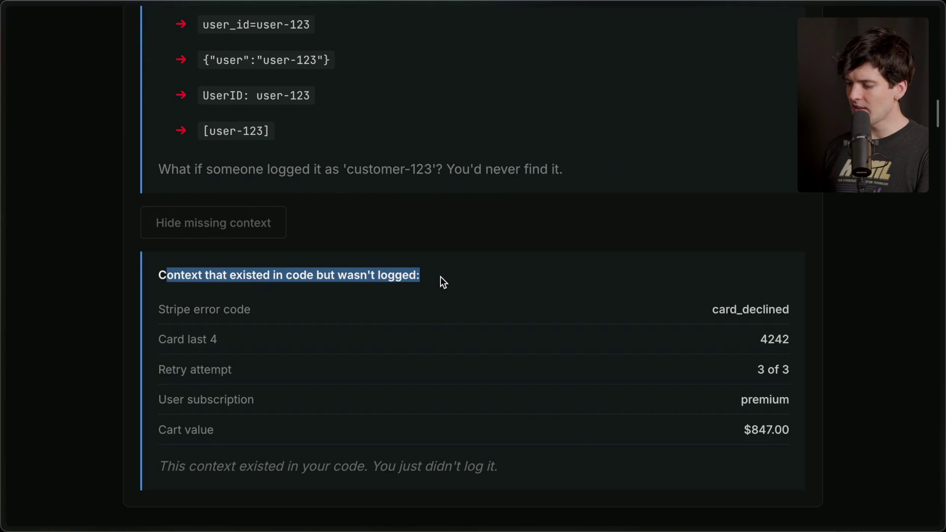
click(441, 277)
scroll(338, 263, down, 1)
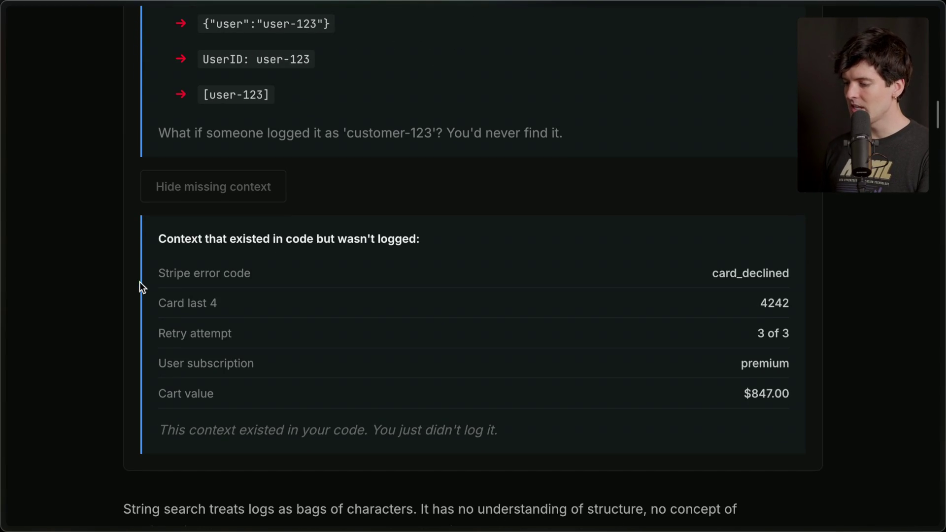
drag(158, 274, 783, 266)
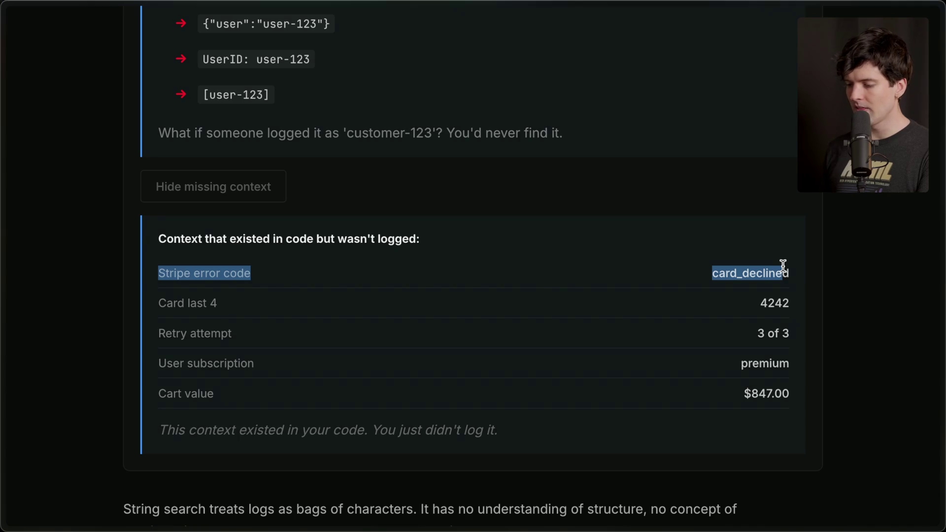
double_click(781, 302)
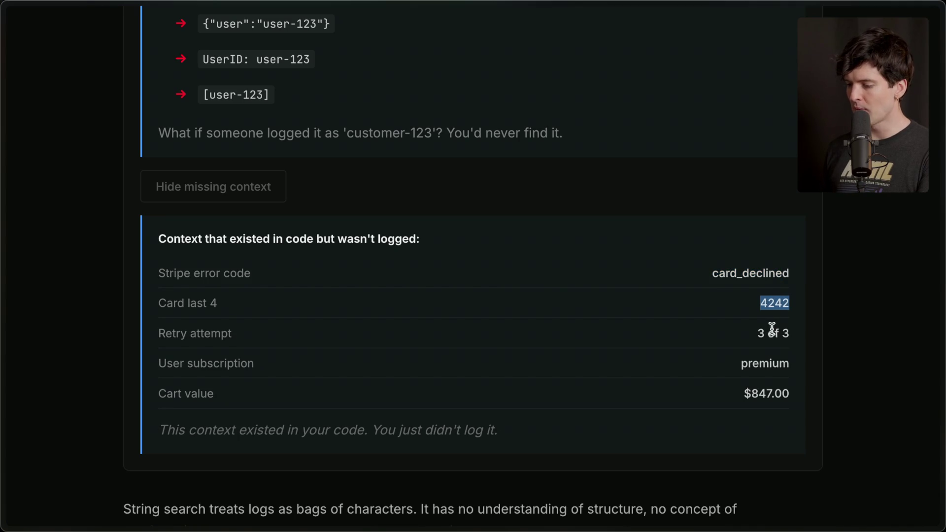
drag(760, 337, 819, 338)
drag(727, 361, 821, 370)
drag(727, 393, 855, 400)
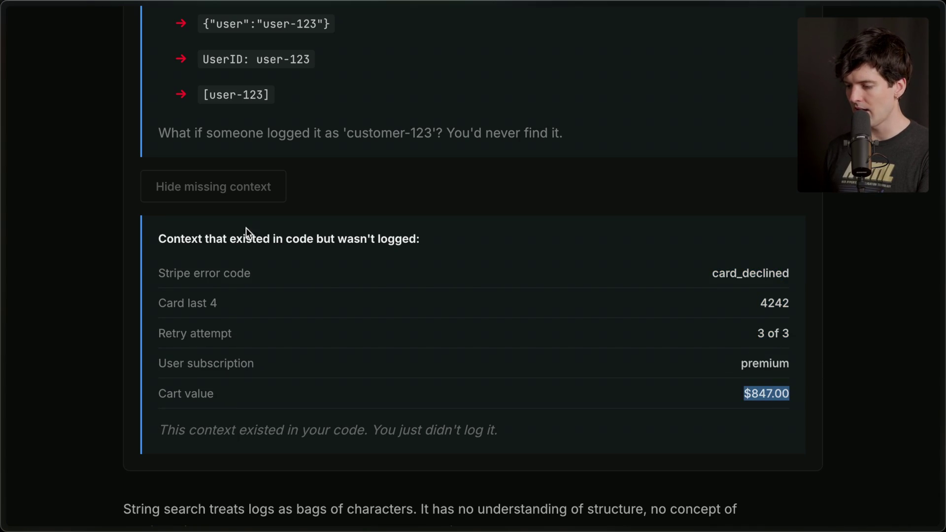
drag(160, 430, 625, 439)
click(624, 438)
click(239, 189)
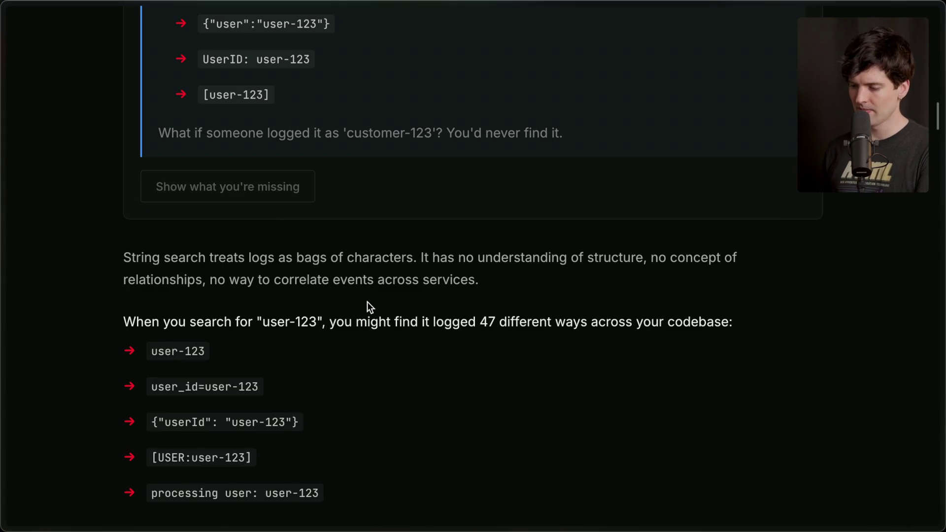
Highlight the sentence on string search lacking structure, then reveal the browser's tab sidebar
scroll(367, 301, down, 3)
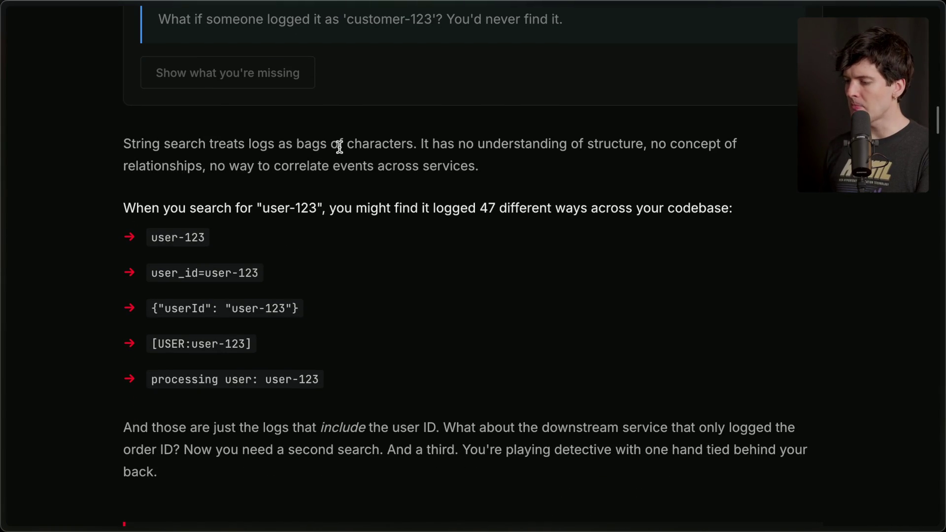
mouse_move(420, 141)
mouse_down()
mouse_move(544, 140)
mouse_move(599, 174)
mouse_up()
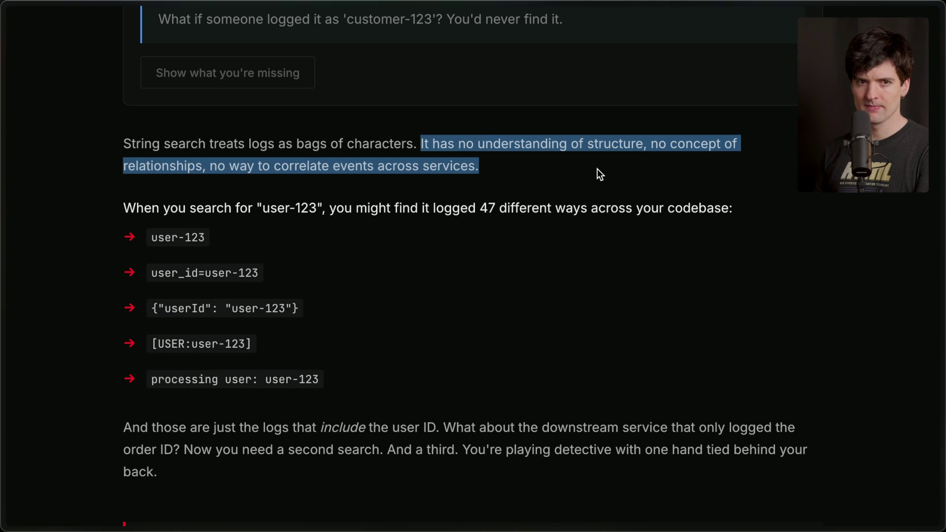
mouse_move(940, 148)
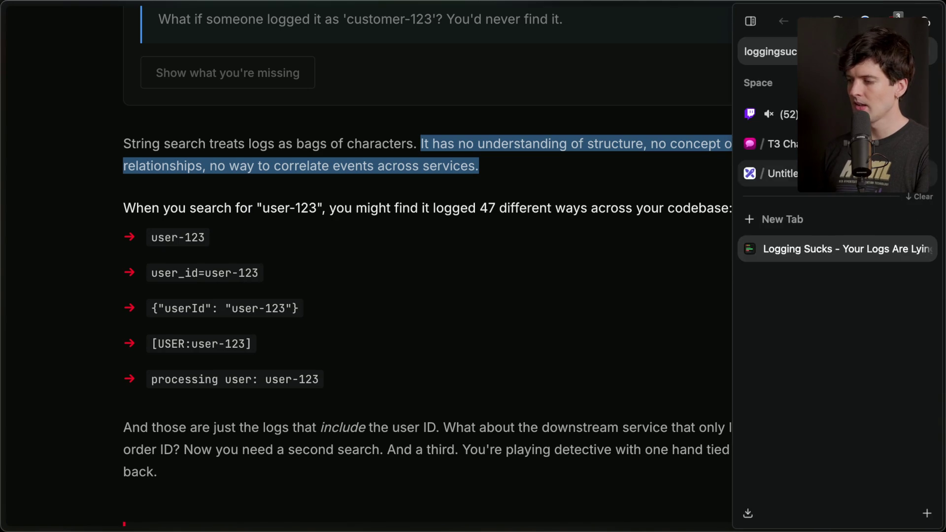
click(769, 113)
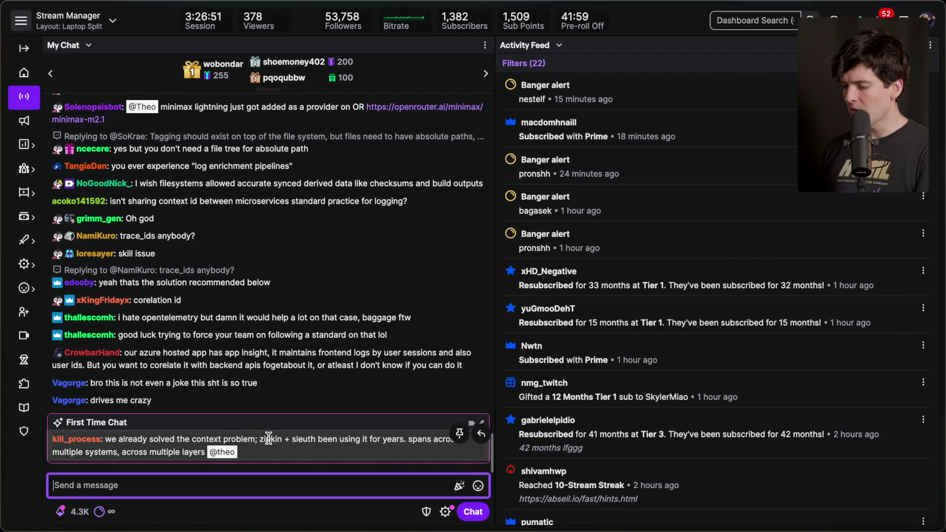
click(259, 439)
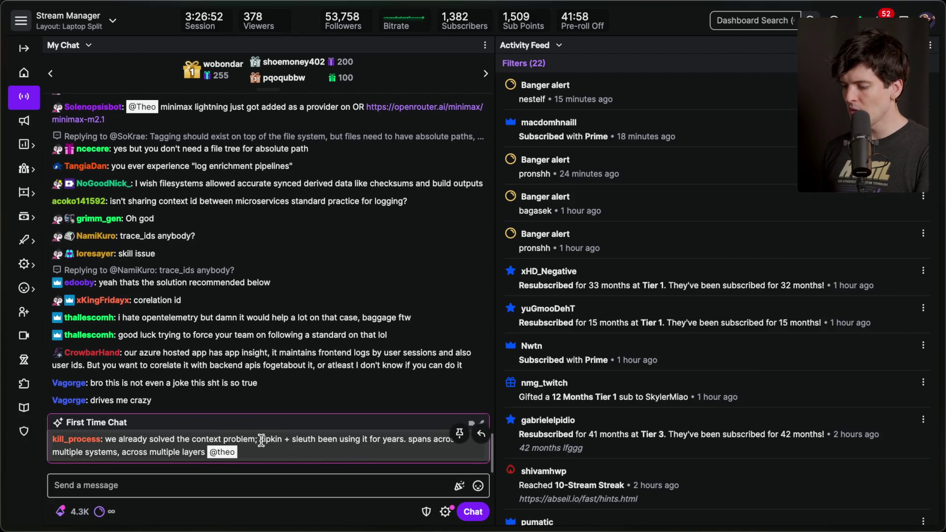
mouse_move(259, 439)
mouse_down()
mouse_move(270, 449)
mouse_move(292, 434)
mouse_up()
click(292, 433)
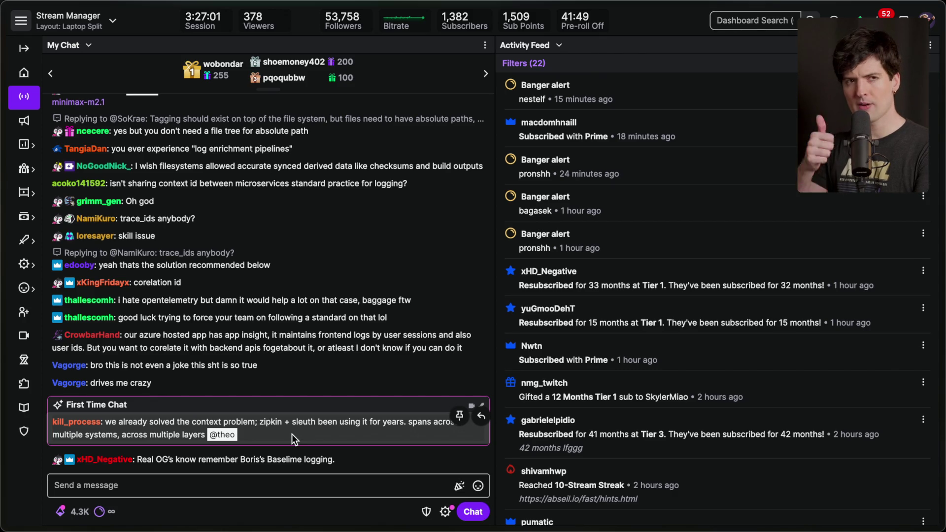
mouse_move(829, 348)
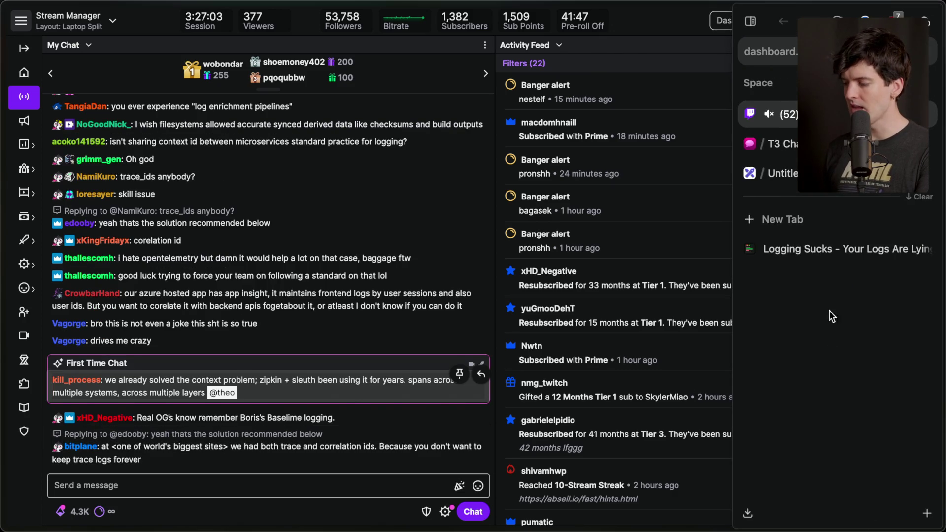
click(831, 257)
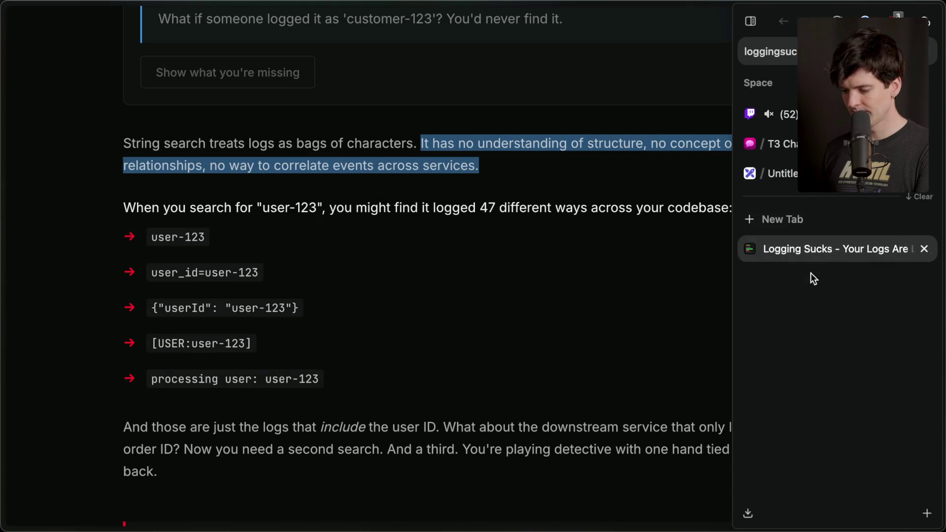
click(349, 412)
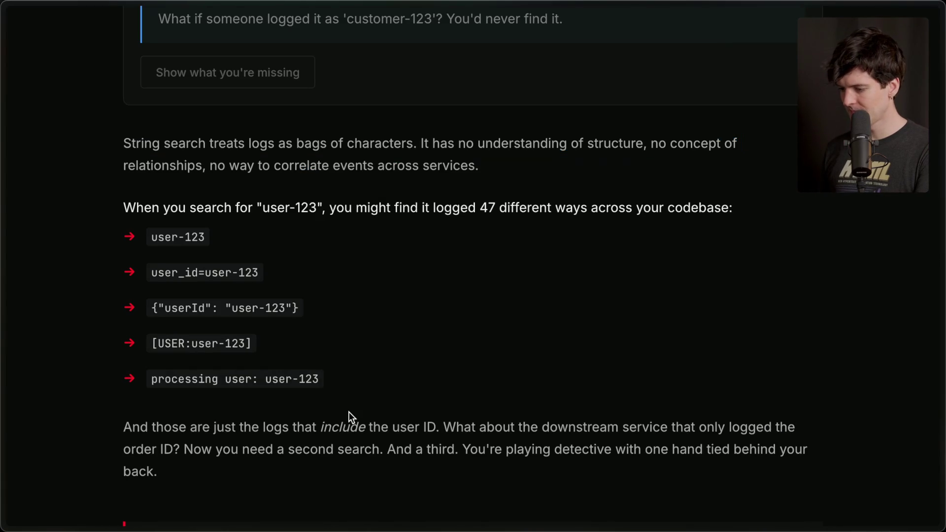
scroll(271, 411, down, 2)
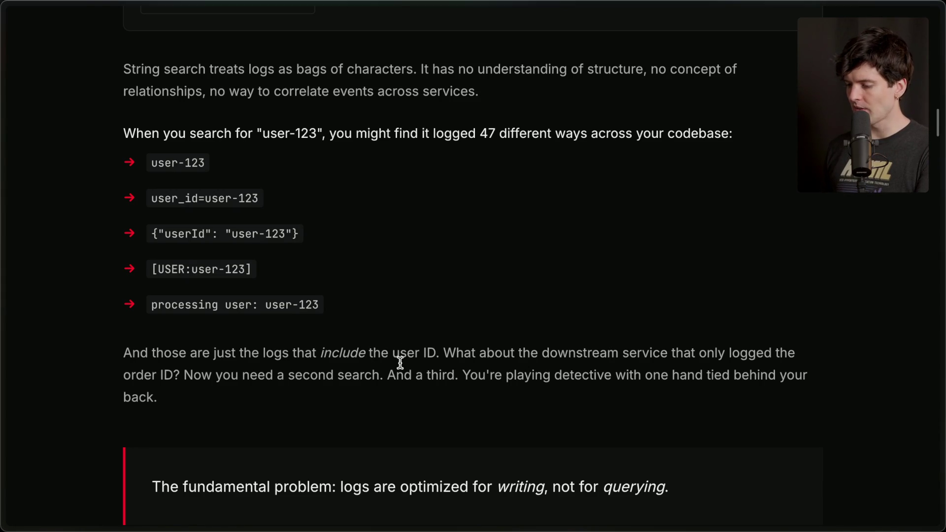
drag(120, 376, 165, 376)
click(167, 376)
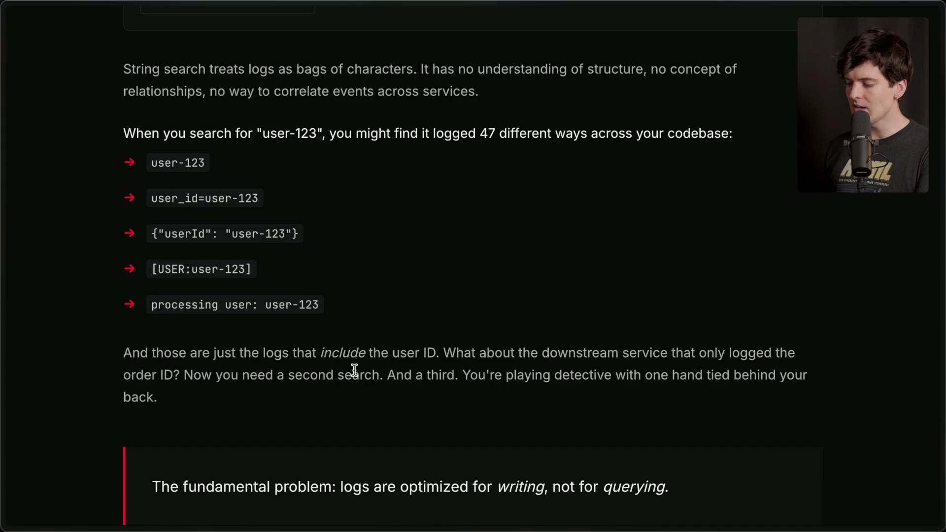
drag(463, 374, 496, 391)
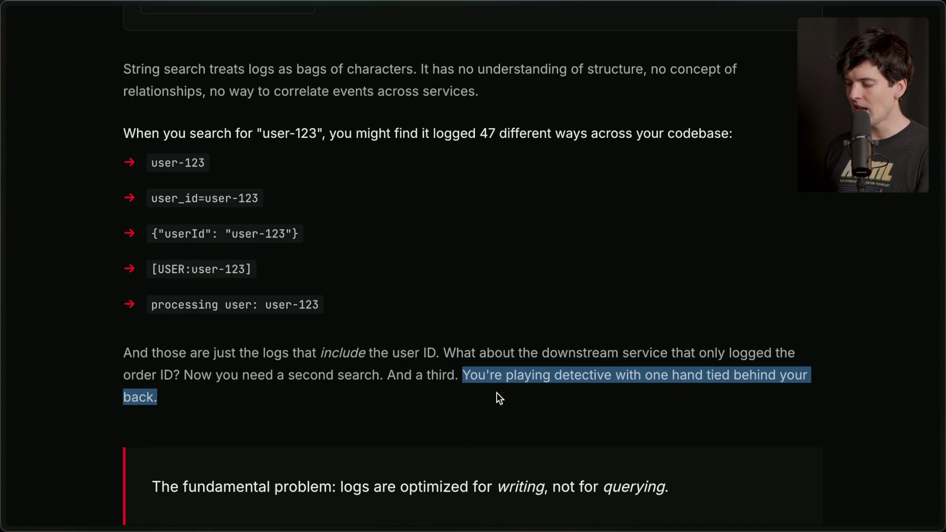
scroll(496, 393, down, 5)
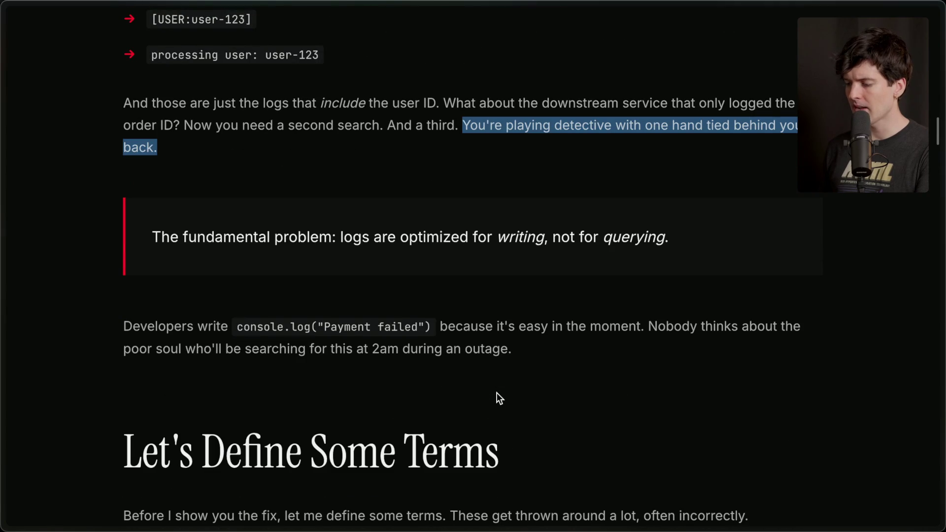
drag(150, 243, 679, 238)
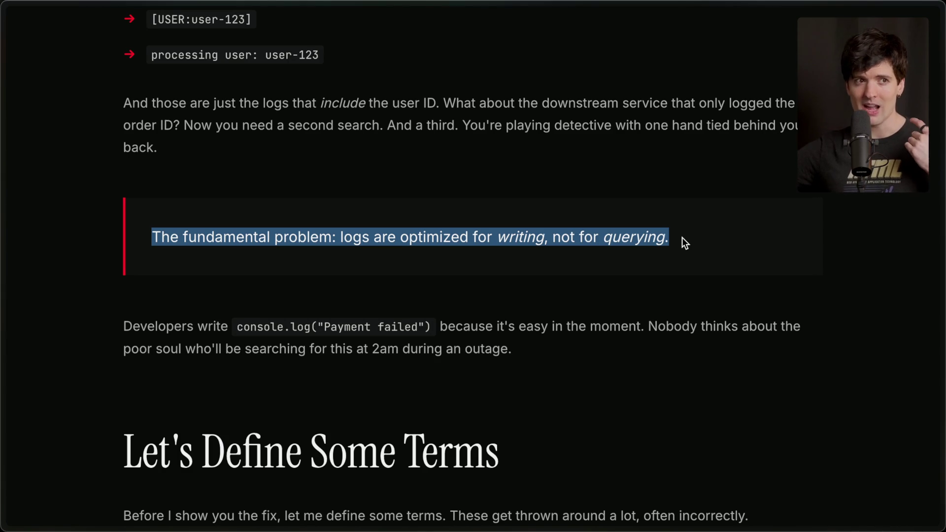
scroll(681, 237, down, 1)
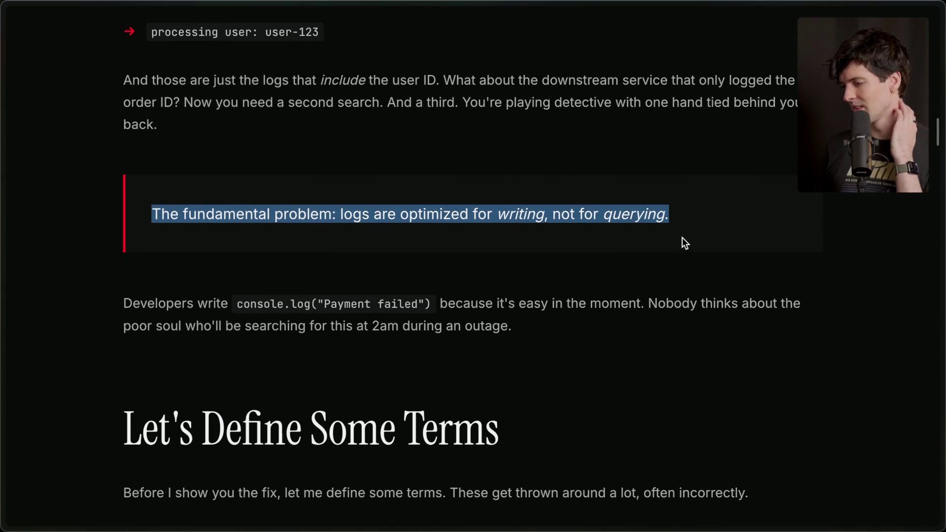
drag(237, 298, 435, 299)
click(435, 300)
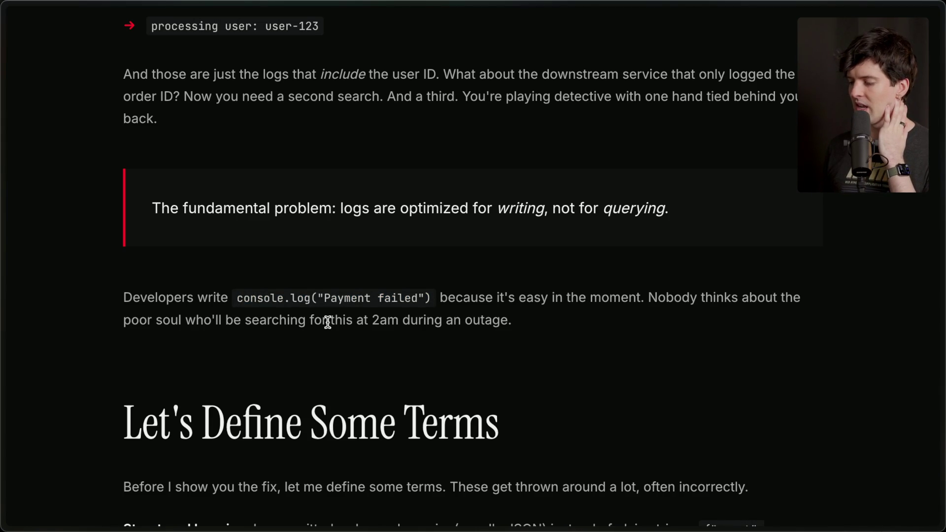
mouse_move(696, 321)
mouse_down()
mouse_move(169, 305)
mouse_move(45, 291)
mouse_up()
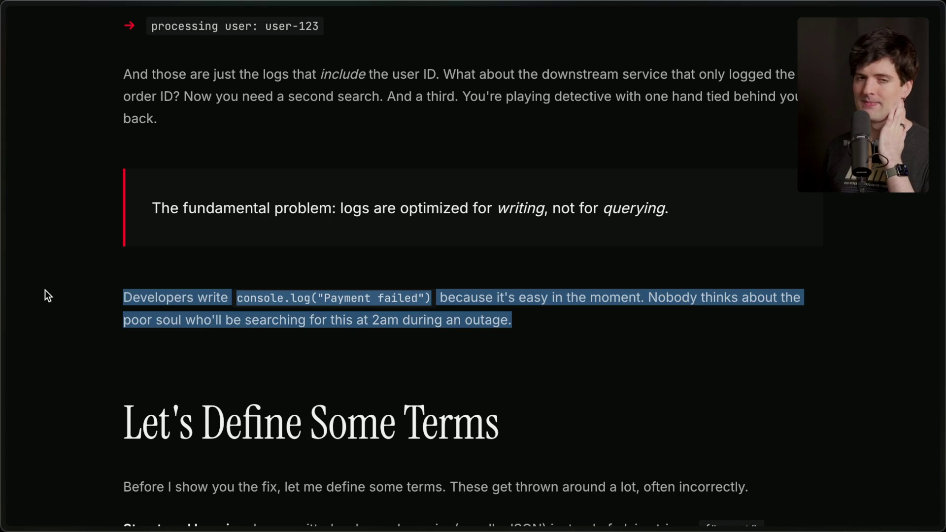
click(116, 295)
scroll(117, 296, down, 3)
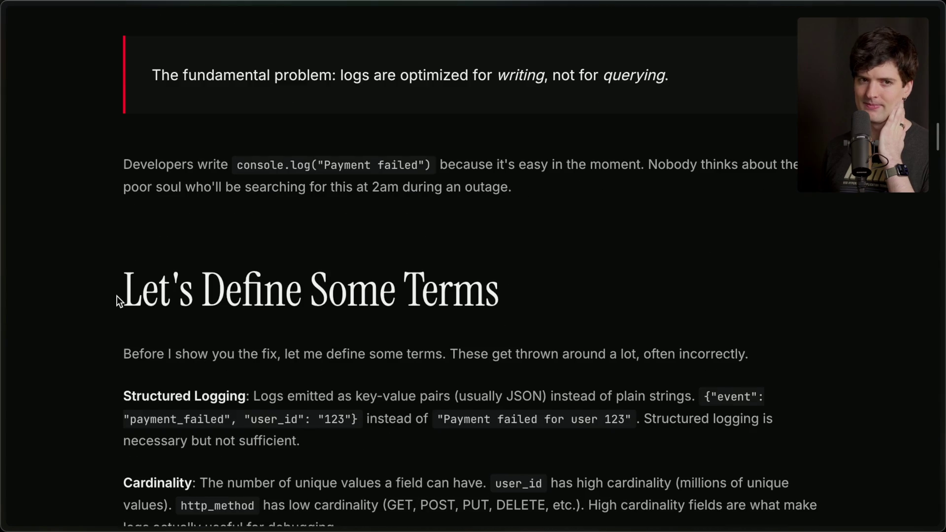
Highlight the intro sentence before the definitions and the remark that these terms are often misused
scroll(117, 295, down, 4)
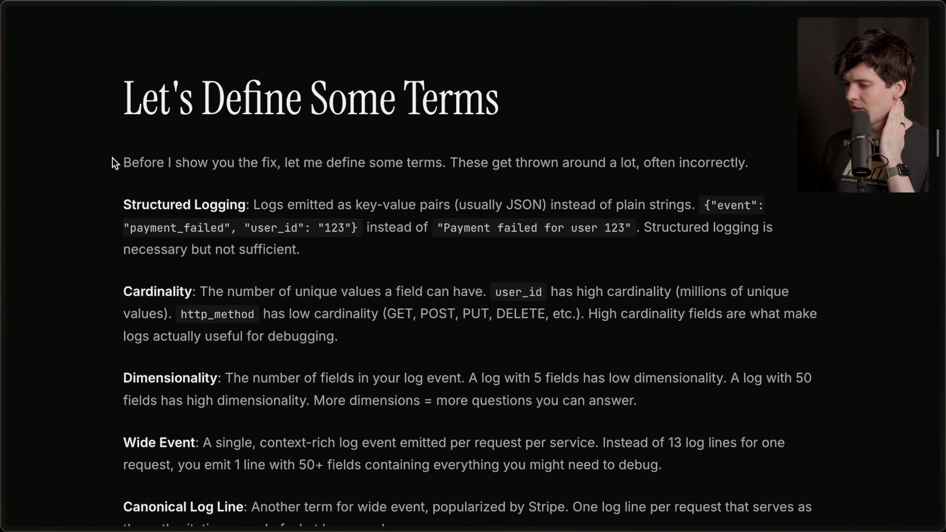
drag(114, 157, 749, 164)
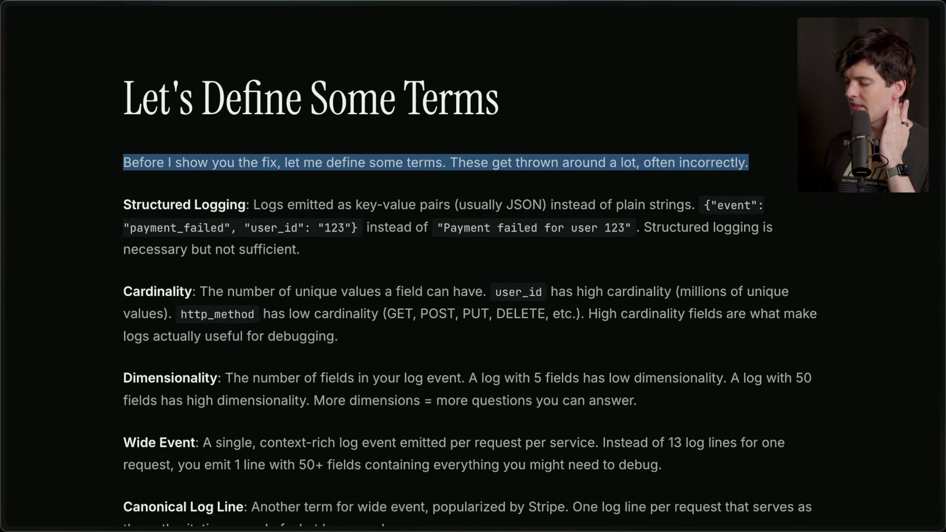
click(690, 163)
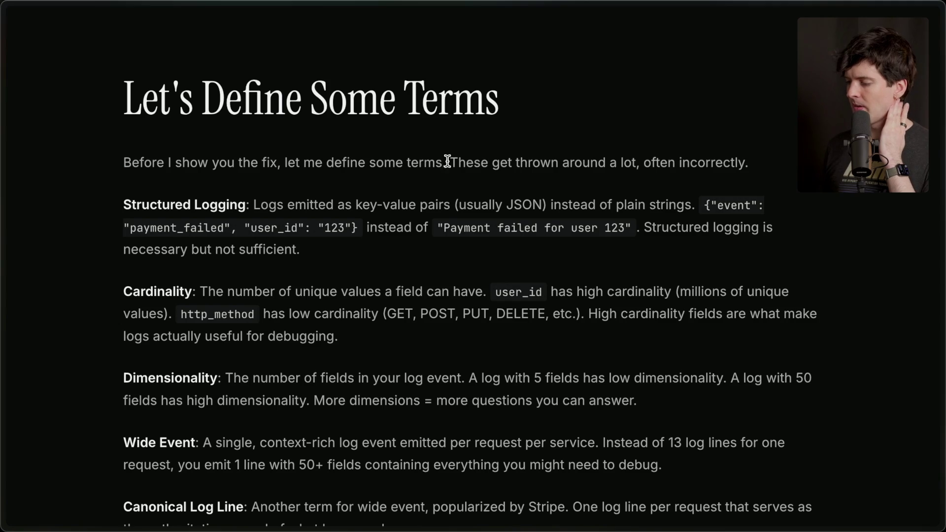
drag(443, 162, 749, 163)
click(787, 170)
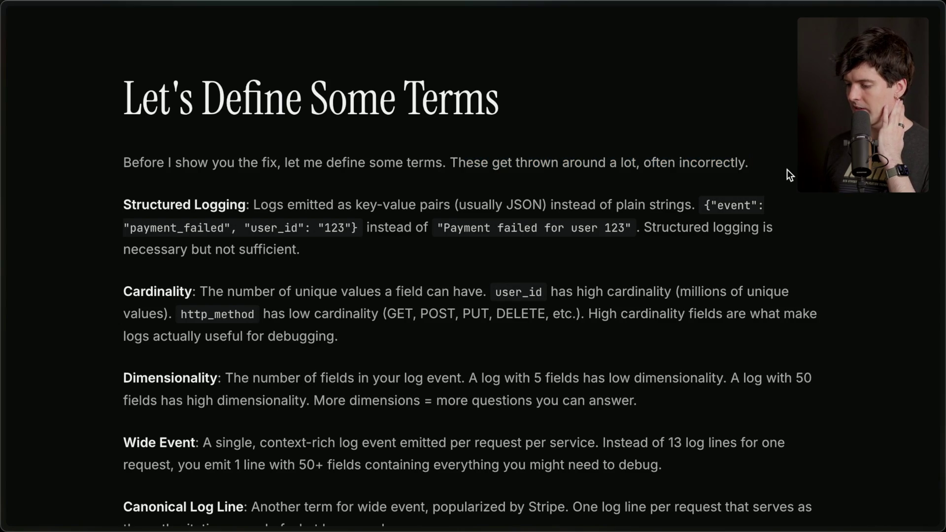
Highlight the Structured Logging term and the note that it is not sufficient
drag(119, 204, 247, 207)
click(246, 209)
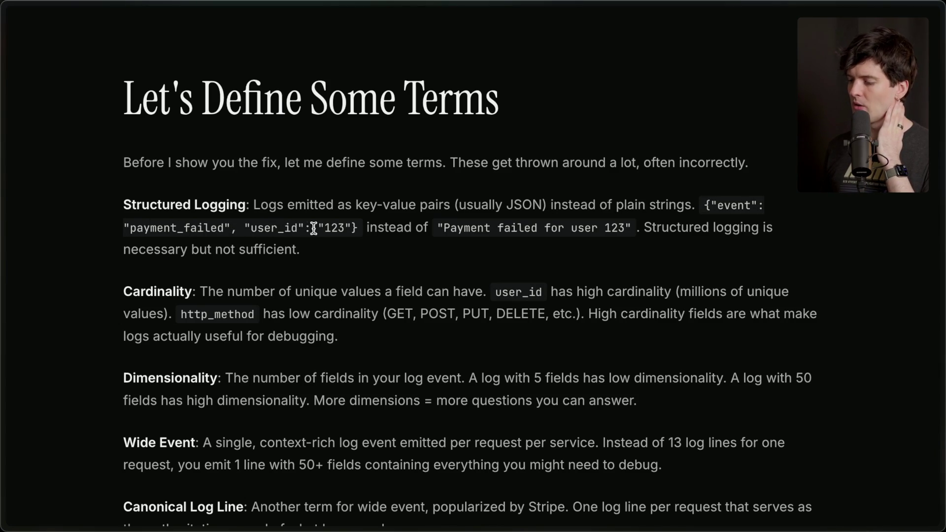
mouse_move(433, 228)
mouse_down()
mouse_move(634, 228)
mouse_move(640, 260)
mouse_up()
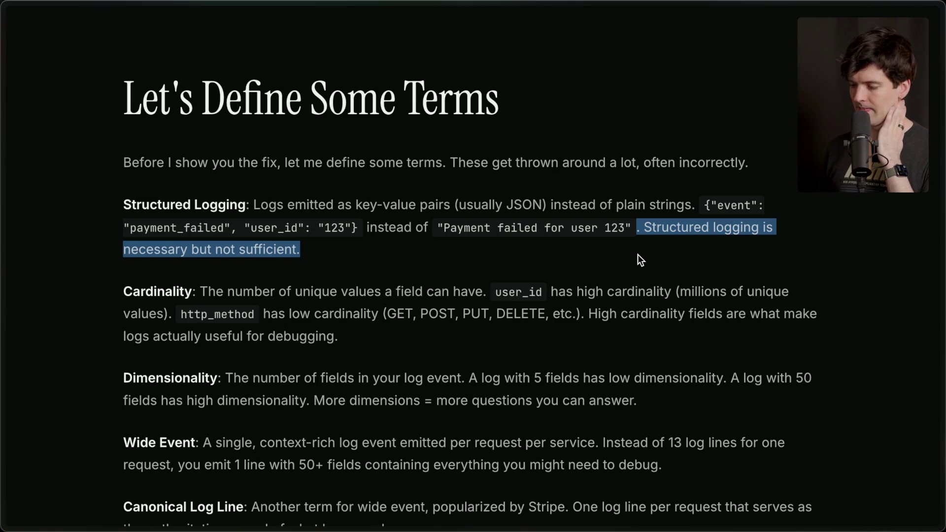
click(637, 255)
Highlight the Cardinality definition: low-cardinality http_method examples and why high-cardinality fields matter
scroll(637, 254, down, 1)
drag(120, 238, 213, 241)
click(213, 241)
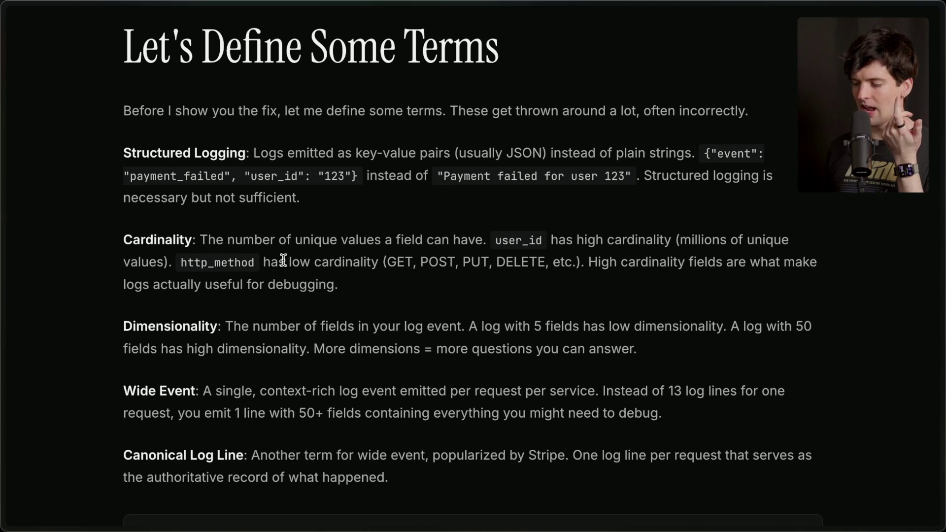
drag(372, 262, 595, 266)
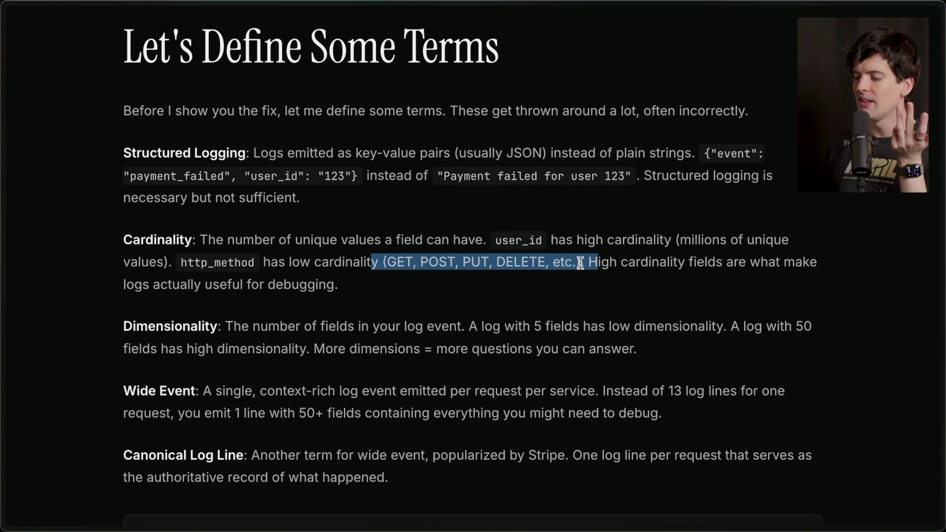
click(579, 262)
double_click(567, 262)
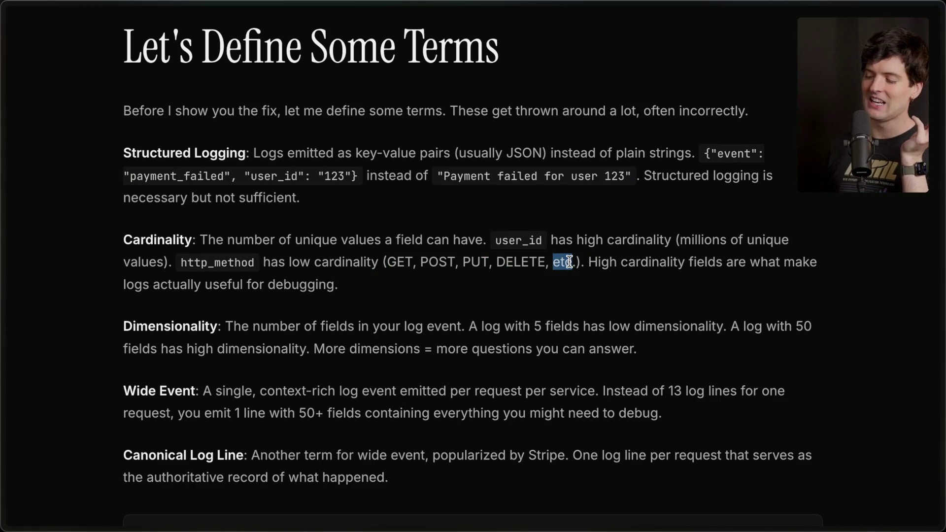
click(598, 262)
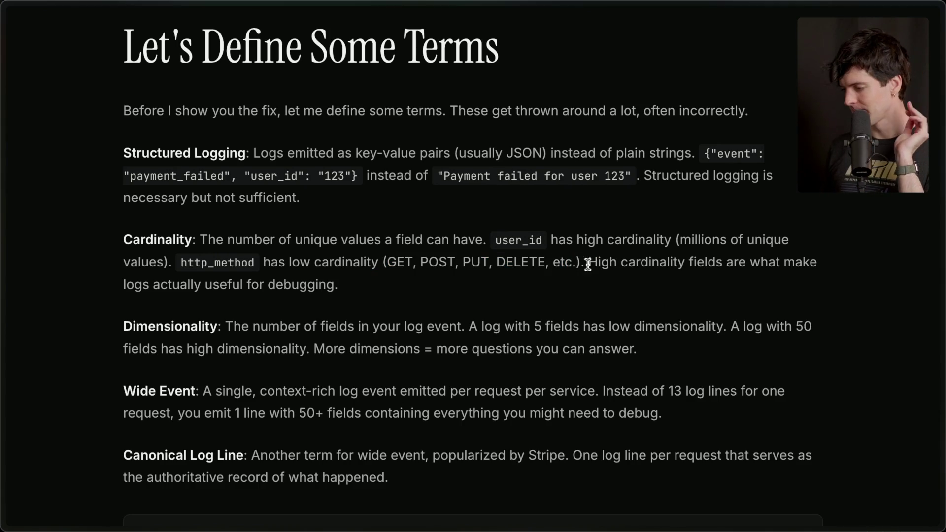
drag(587, 262, 607, 299)
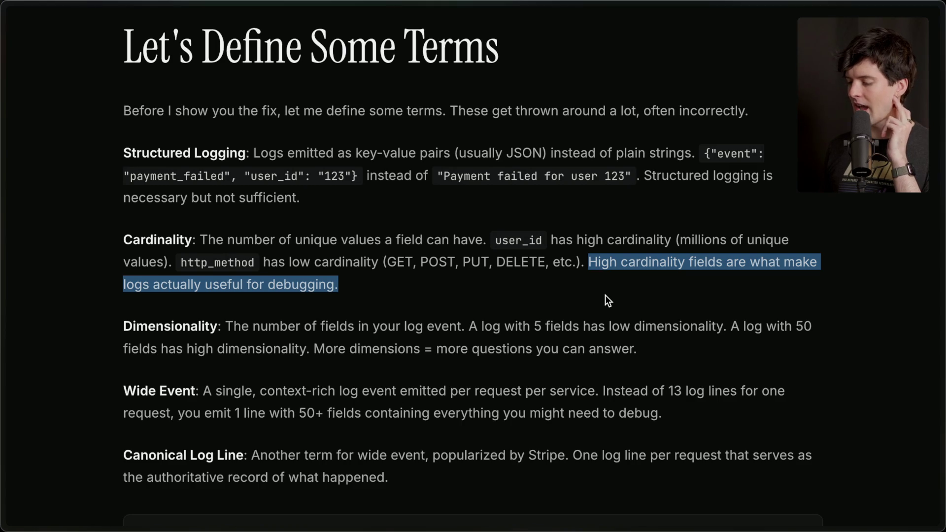
click(605, 295)
drag(180, 262, 581, 262)
click(471, 309)
Highlight the Dimensionality examples and the Wide Event term, then reach the Cardinality Explorer chart
scroll(466, 310, down, 2)
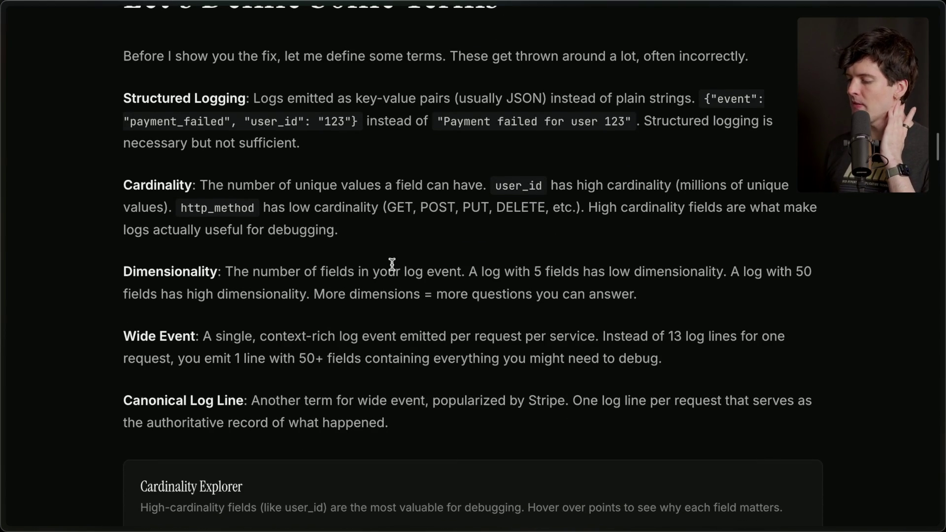
drag(469, 271, 670, 294)
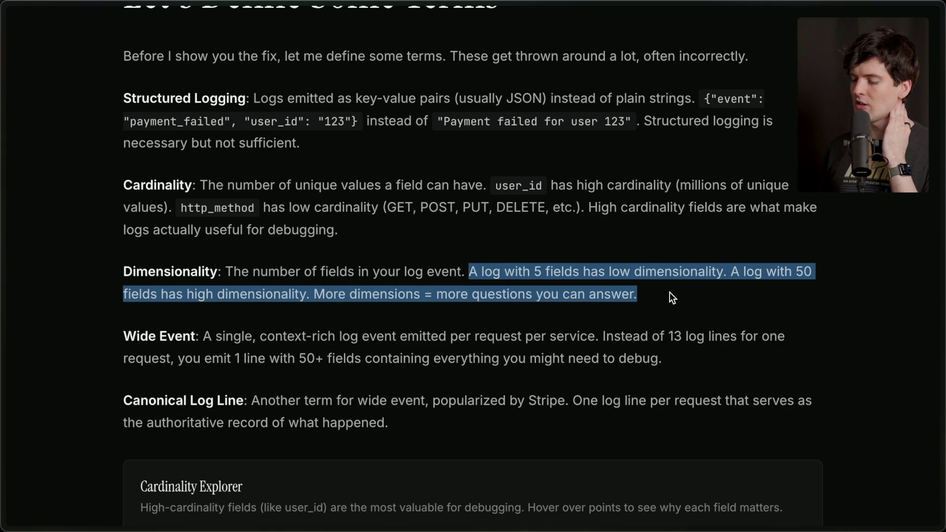
click(669, 292)
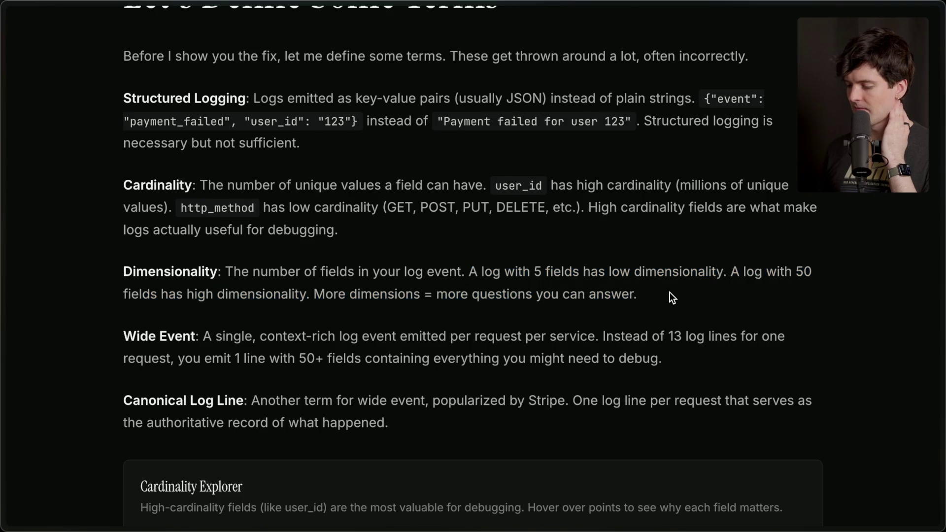
scroll(670, 294, down, 2)
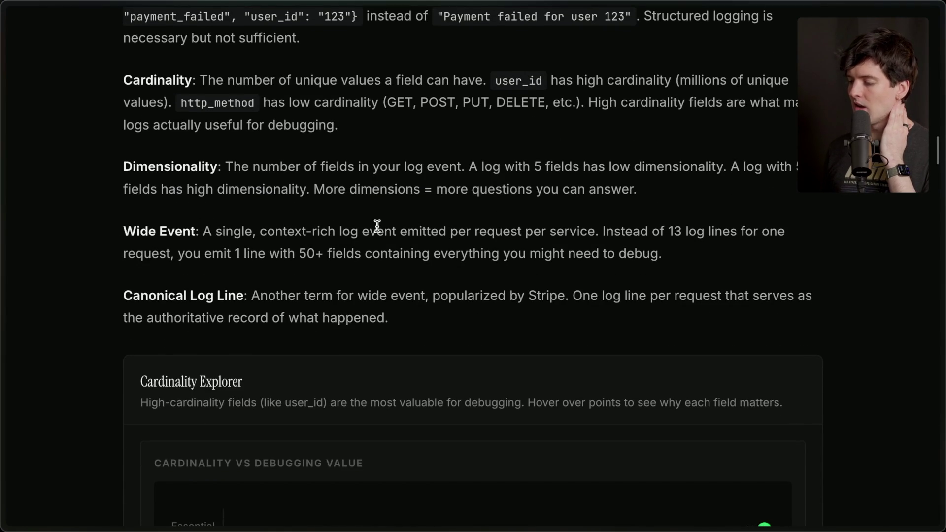
drag(122, 231, 182, 230)
click(221, 230)
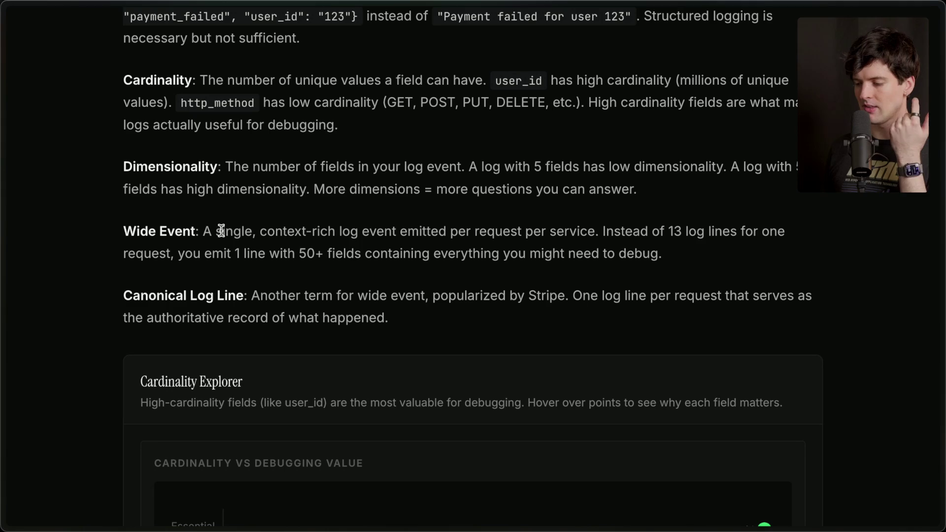
scroll(126, 231, down, 7)
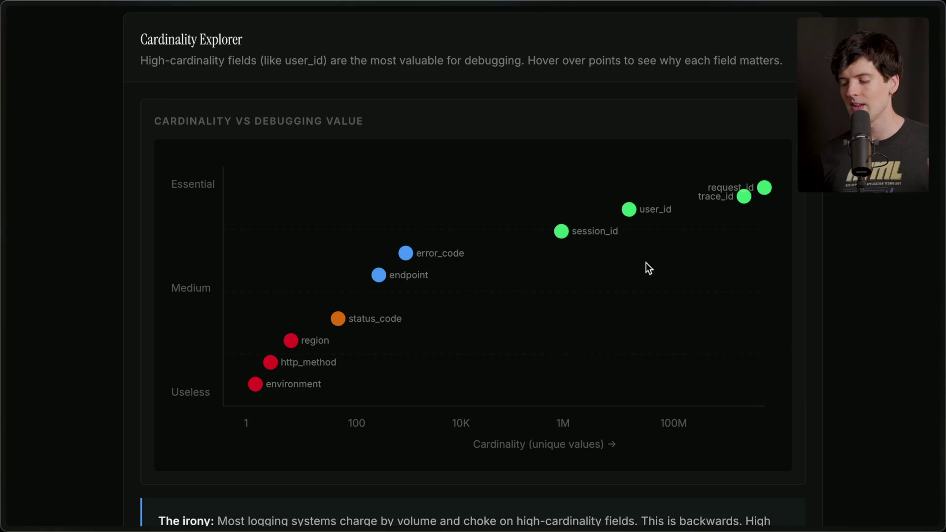
Highlight the irony note: systems choke on high-cardinality fields, yet debugging needs them
scroll(585, 311, down, 1)
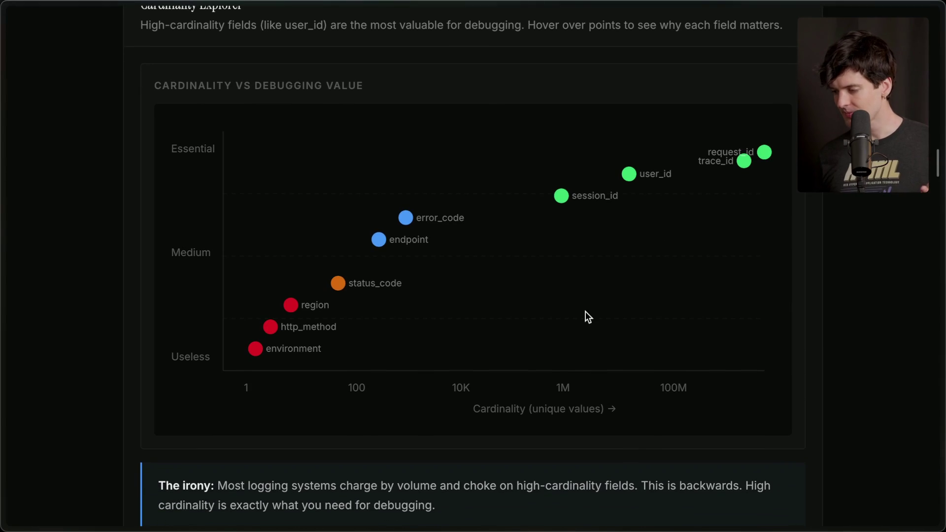
scroll(585, 311, down, 1)
scroll(585, 312, down, 5)
scroll(588, 316, up, 1)
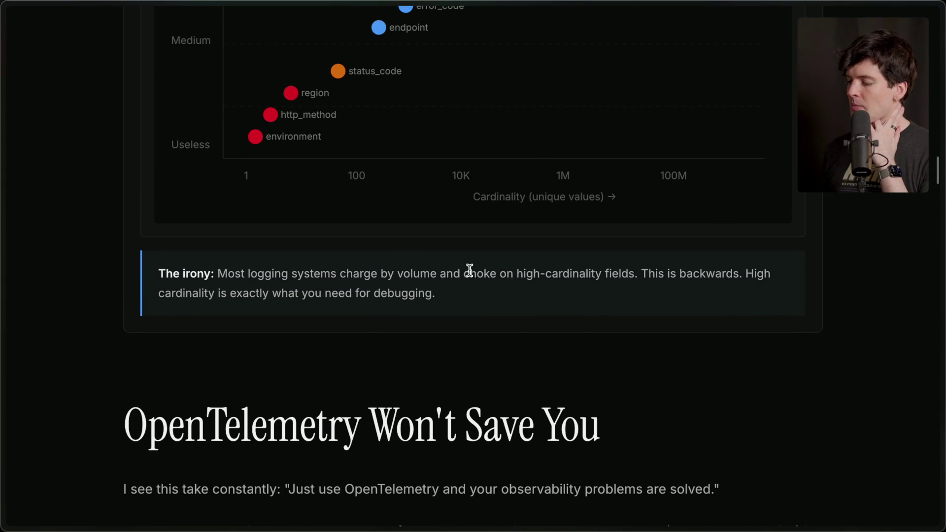
drag(463, 273, 641, 273)
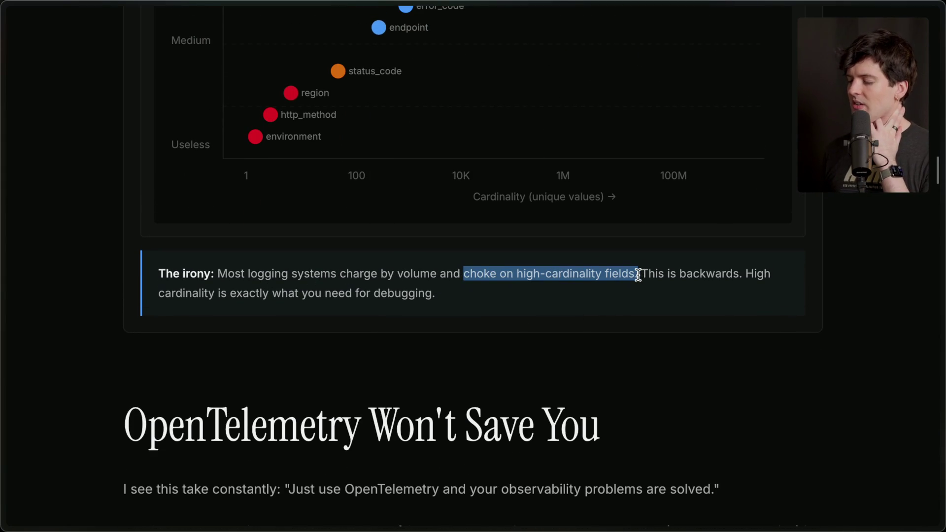
click(520, 279)
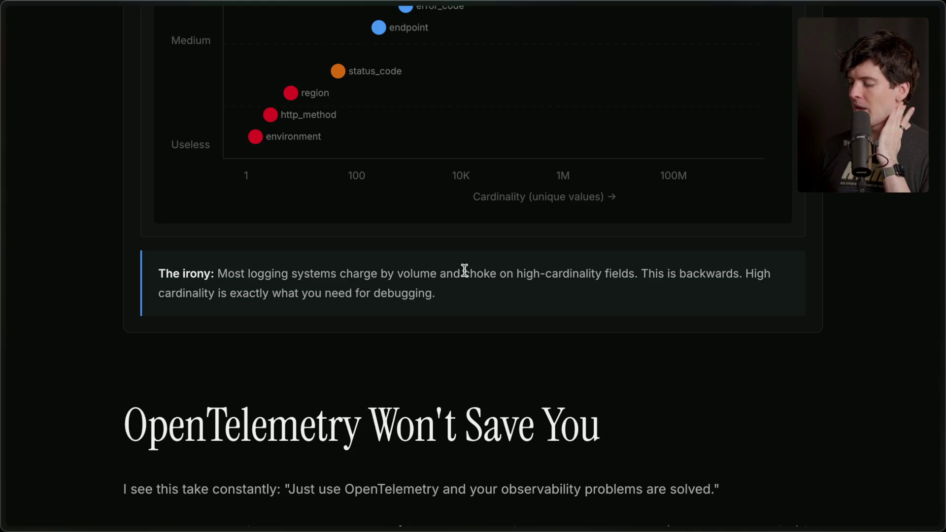
mouse_move(641, 274)
mouse_down()
mouse_move(733, 274)
mouse_move(719, 299)
mouse_up()
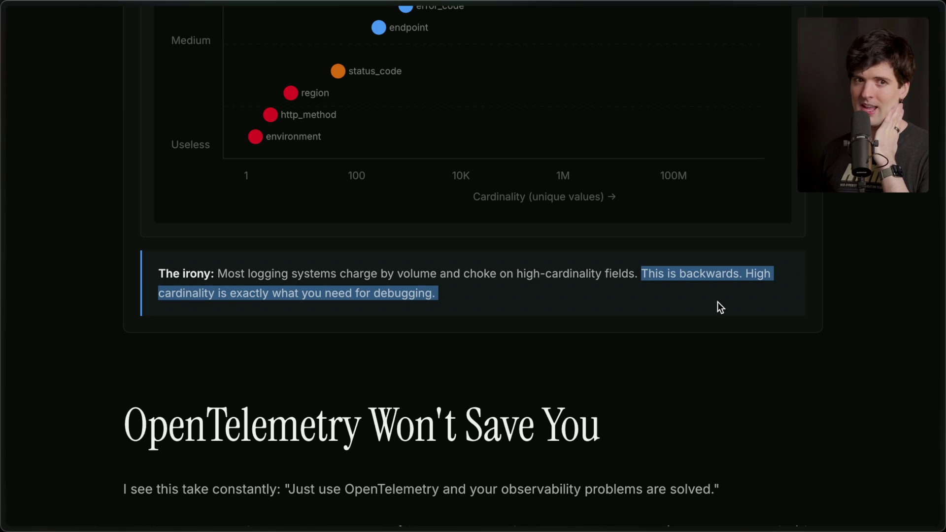
click(717, 302)
scroll(718, 301, down, 5)
Highlight the 'OpenTelemetry Won't Save You' heading, the just-use-OpenTelemetry claim and the vendor lock-in point
scroll(717, 305, down, 2)
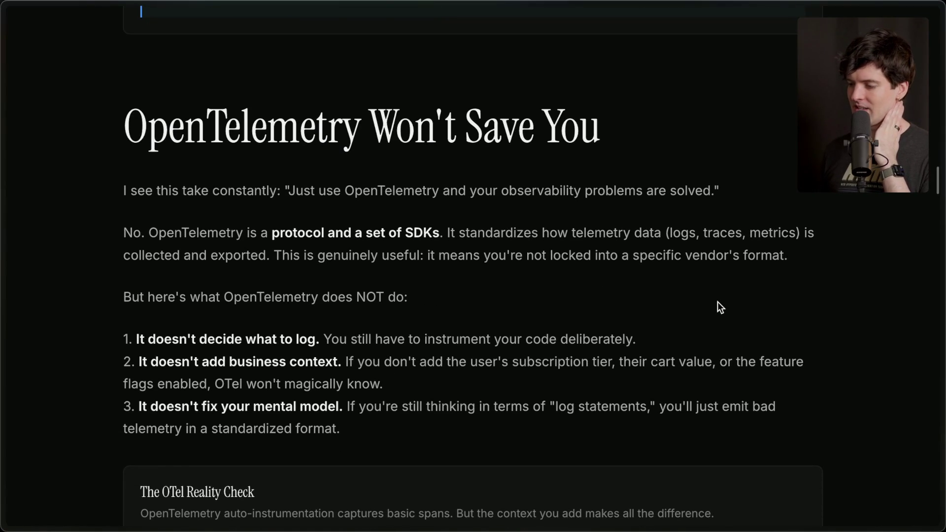
triple_click(315, 129)
click(716, 138)
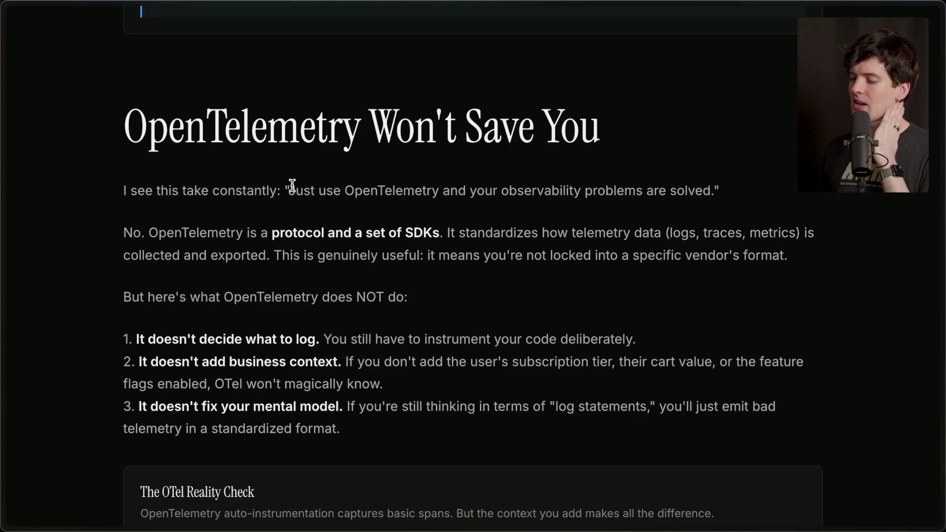
drag(284, 191, 730, 195)
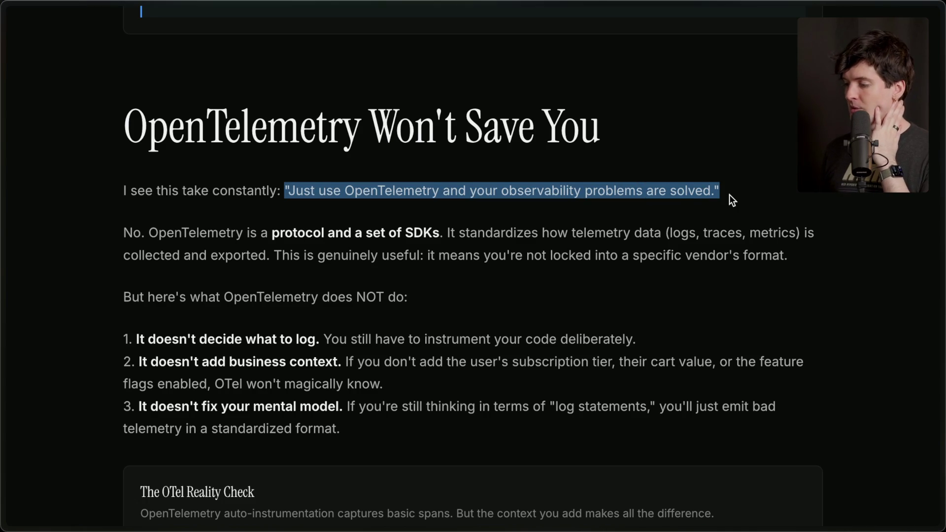
drag(123, 191, 793, 210)
click(761, 190)
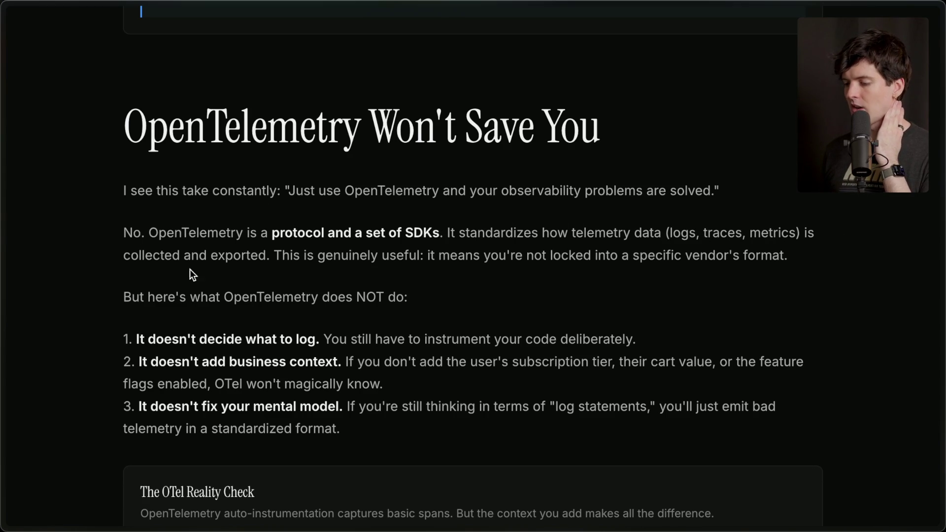
drag(273, 255, 835, 259)
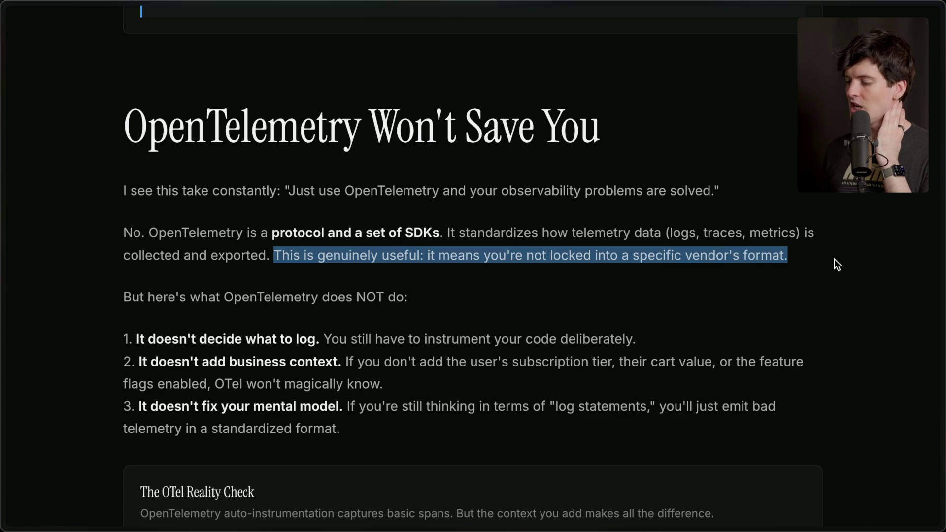
click(671, 287)
Highlight the three OpenTelemetry limitations: the first one, business context, and mental models
scroll(634, 293, down, 2)
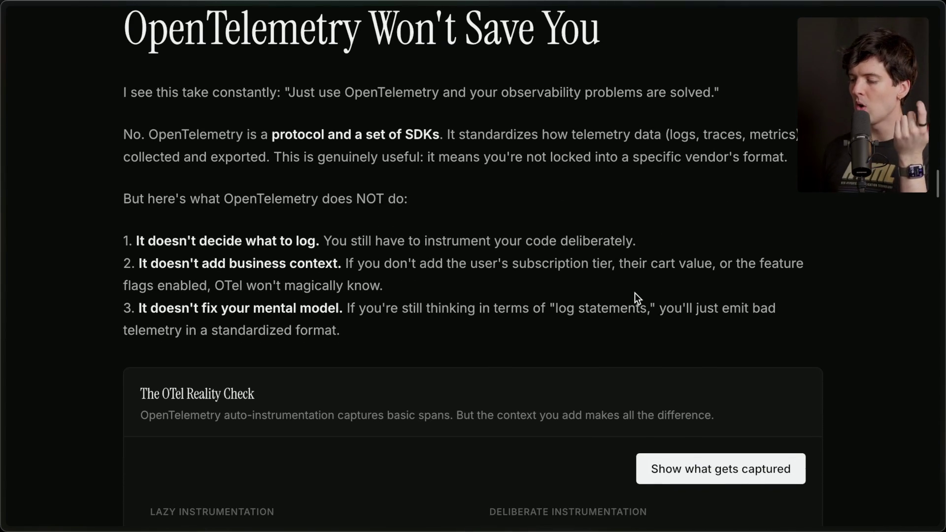
mouse_move(121, 242)
mouse_down()
mouse_move(659, 253)
mouse_move(666, 242)
mouse_up()
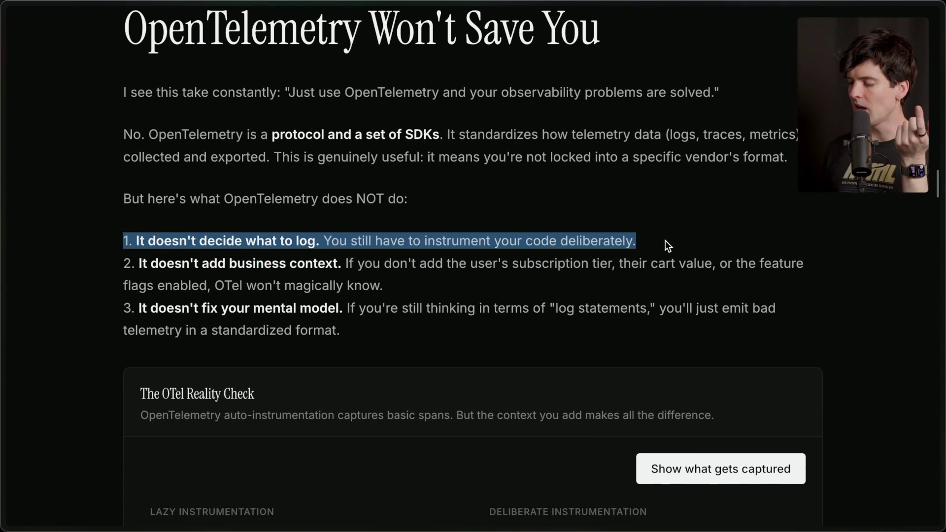
drag(414, 285, 99, 257)
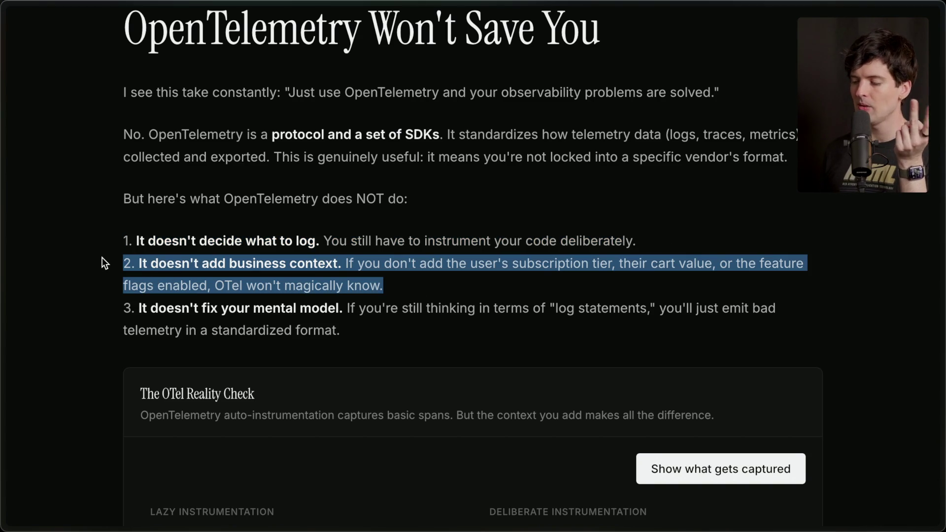
drag(122, 309, 359, 338)
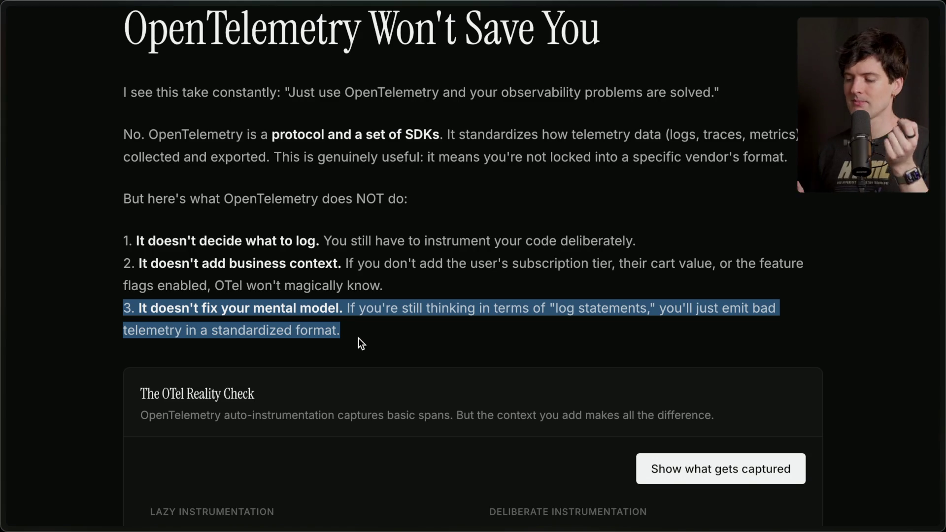
scroll(358, 338, down, 5)
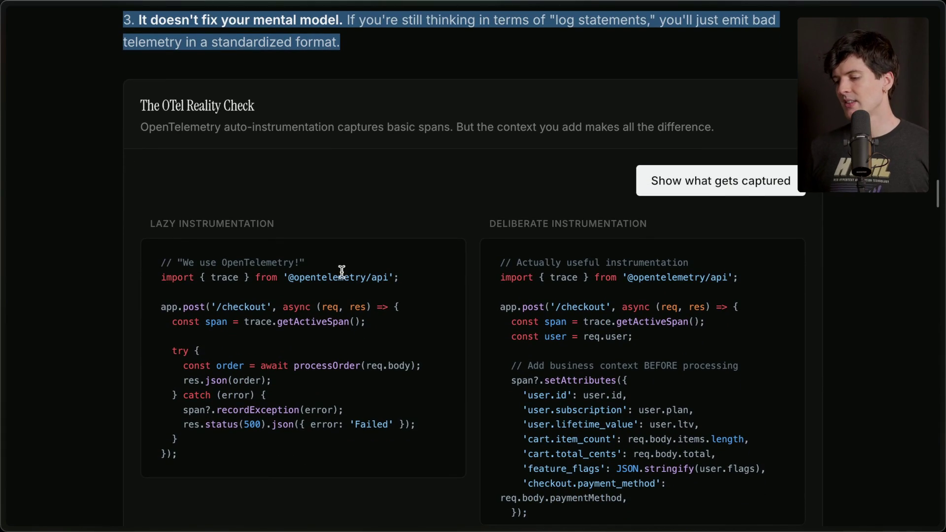
scroll(218, 342, down, 2)
drag(173, 241, 498, 235)
click(375, 252)
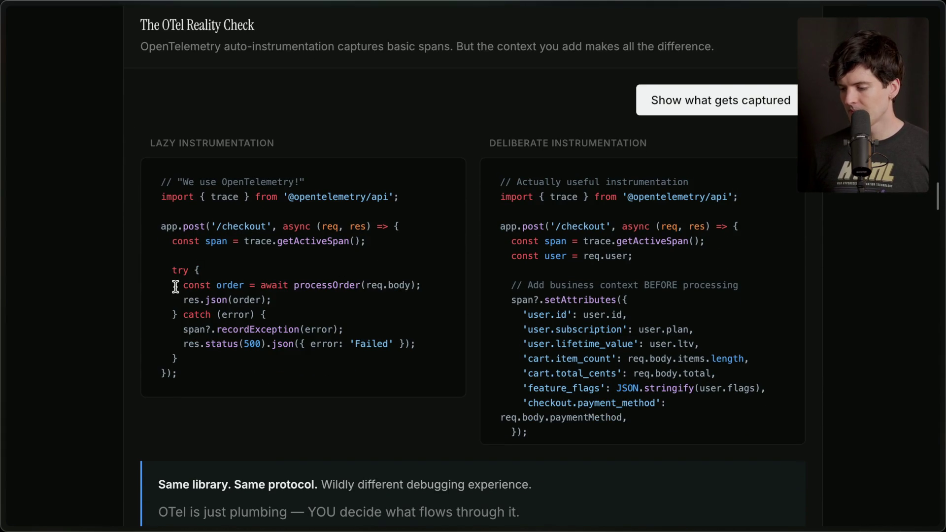
double_click(193, 329)
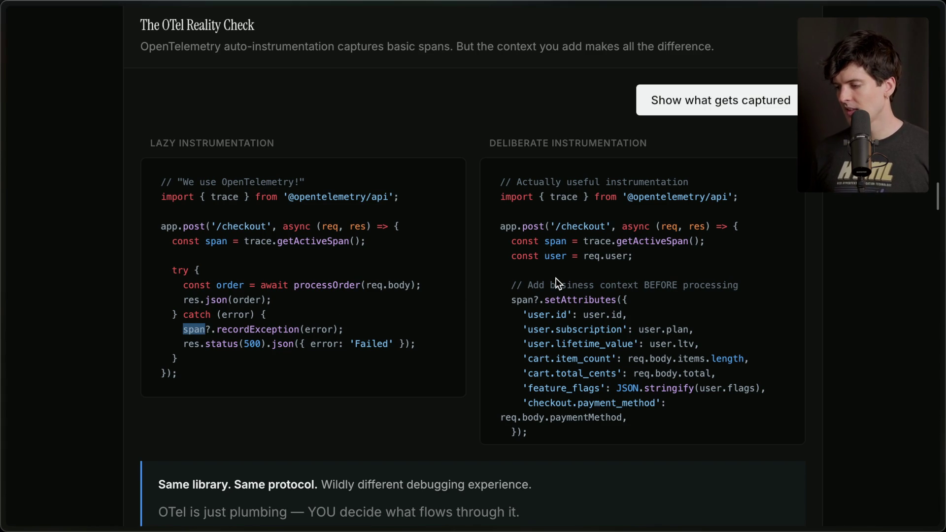
scroll(556, 278, down, 2)
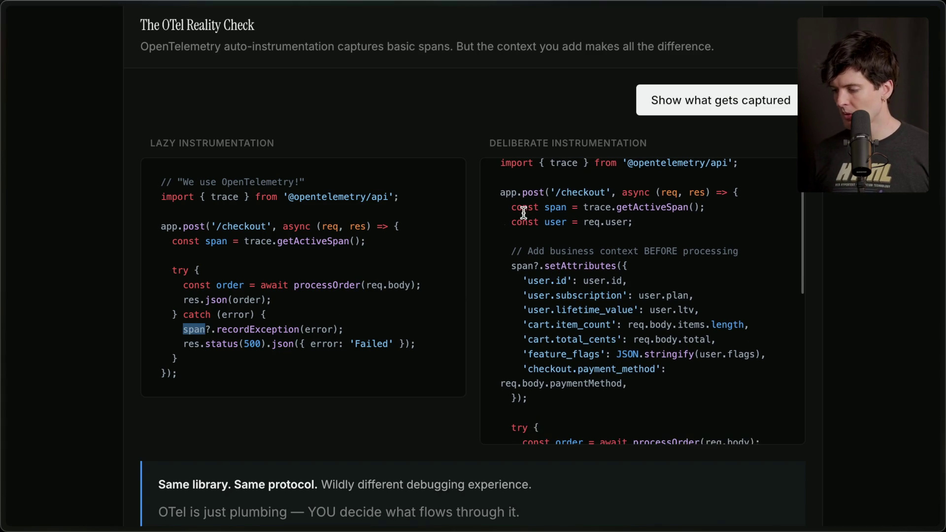
scroll(570, 215, down, 2)
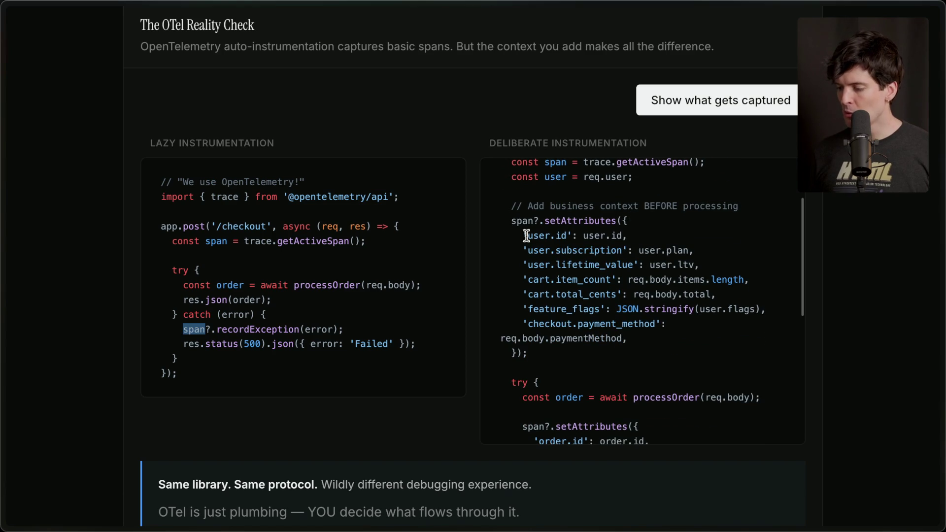
drag(511, 220, 560, 346)
click(559, 347)
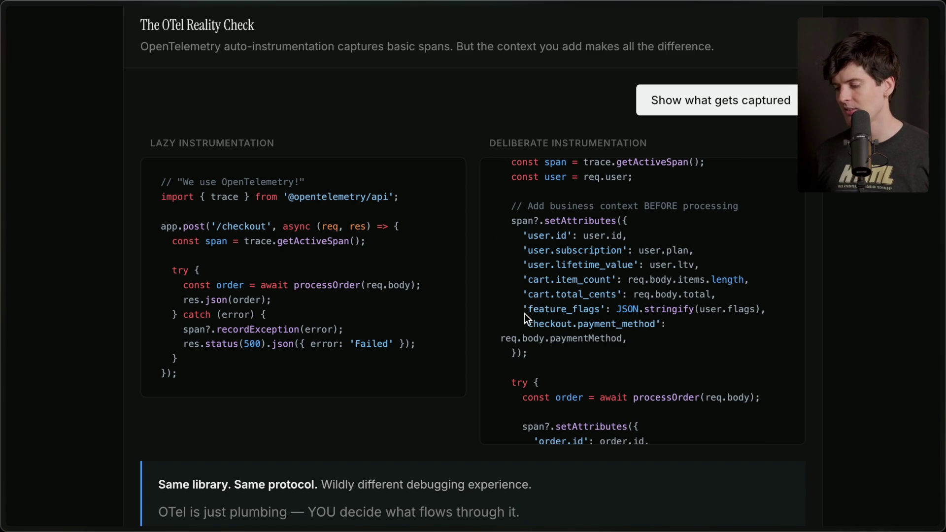
drag(571, 351, 495, 211)
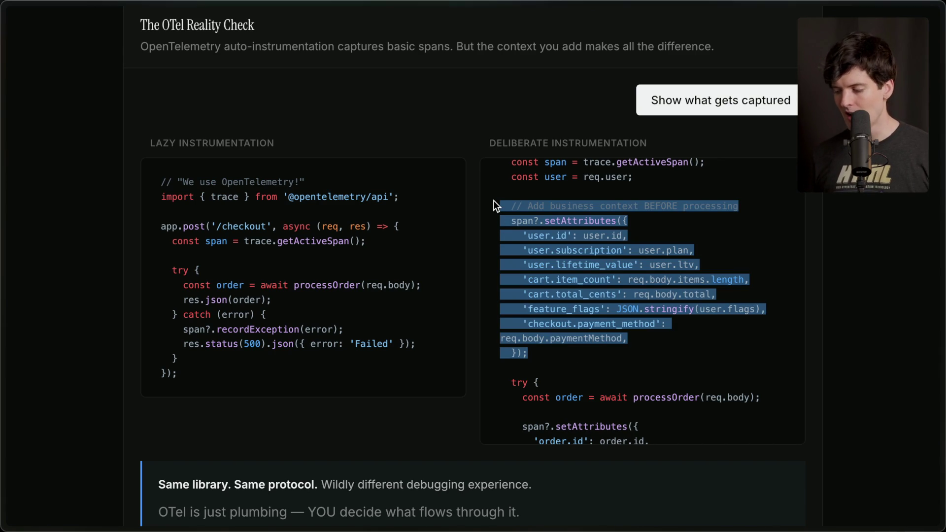
scroll(599, 303, down, 3)
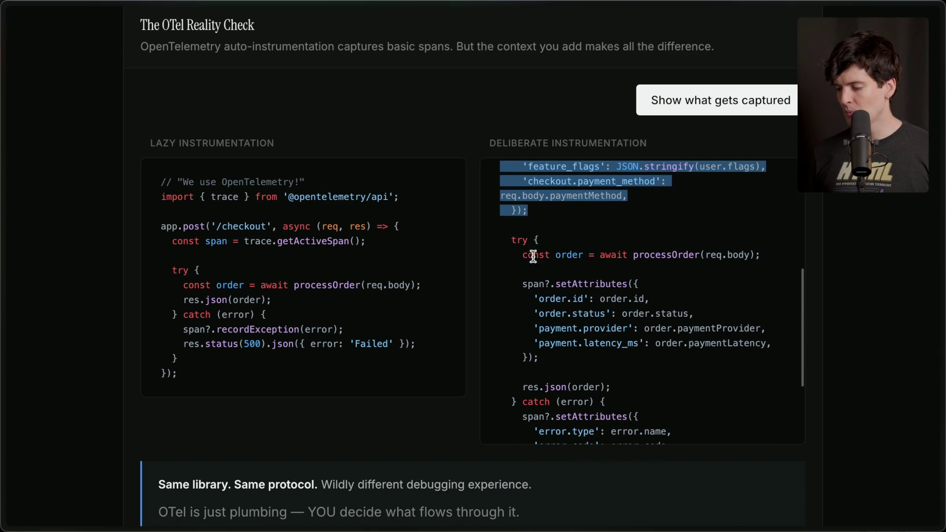
drag(517, 284, 549, 357)
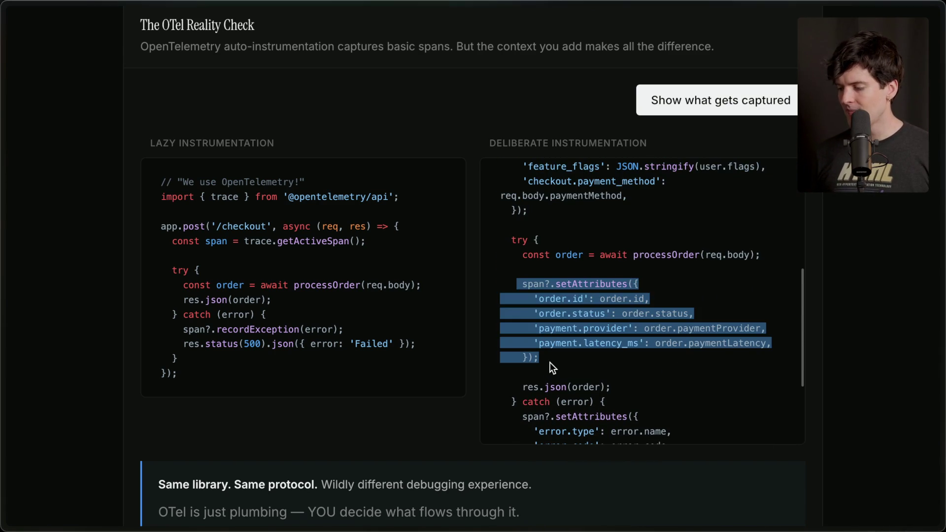
scroll(552, 364, down, 3)
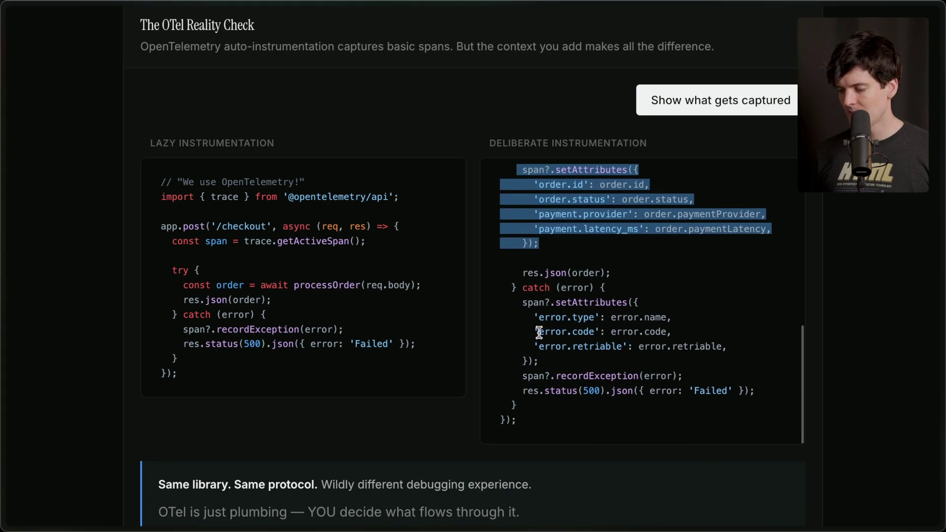
mouse_move(527, 312)
mouse_down()
mouse_move(585, 347)
mouse_move(555, 366)
mouse_up()
click(560, 354)
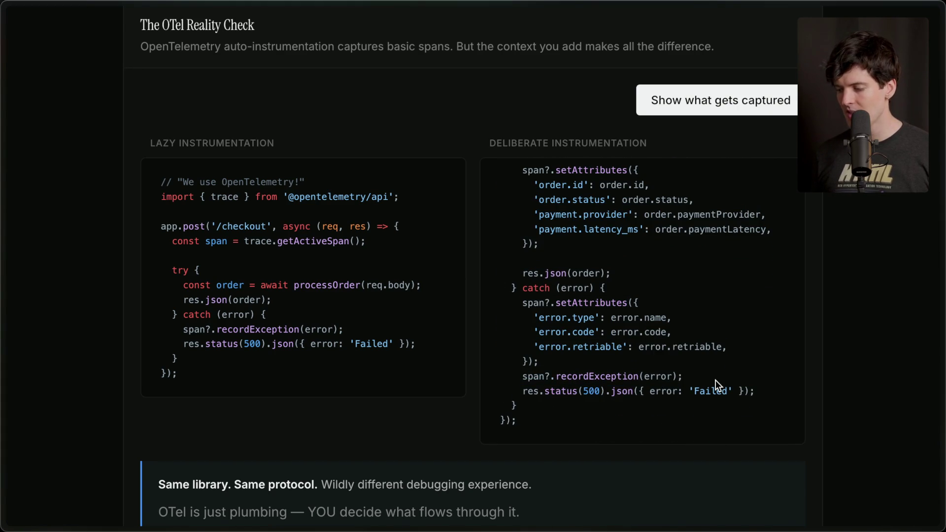
scroll(694, 373, down, 1)
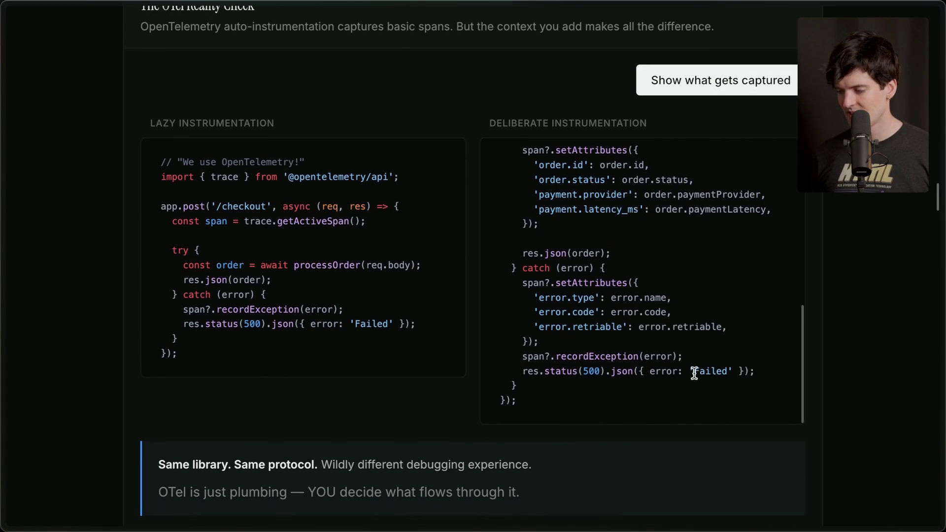
Reveal the captured data for both approaches with 'Show what gets captured'
click(743, 91)
scroll(577, 140, down, 5)
scroll(574, 153, up, 1)
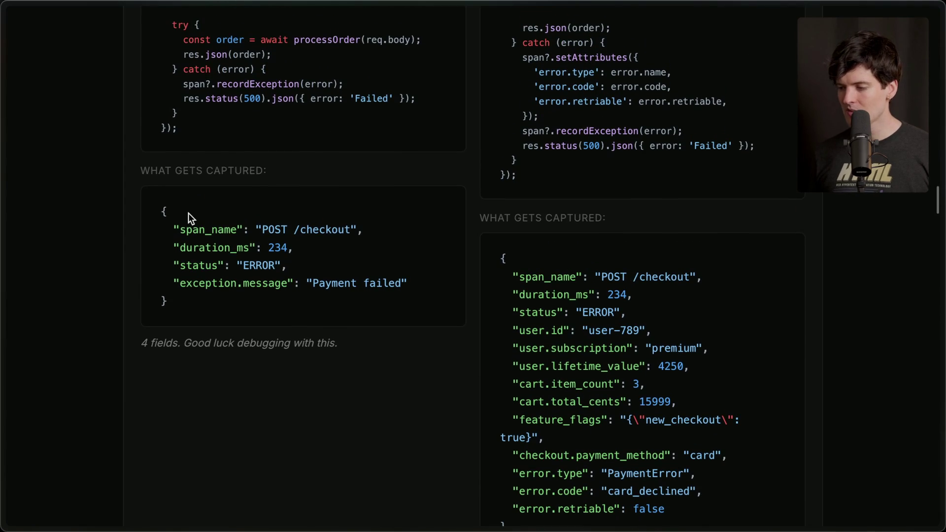
scroll(188, 213, up, 3)
drag(203, 286, 135, 70)
click(261, 245)
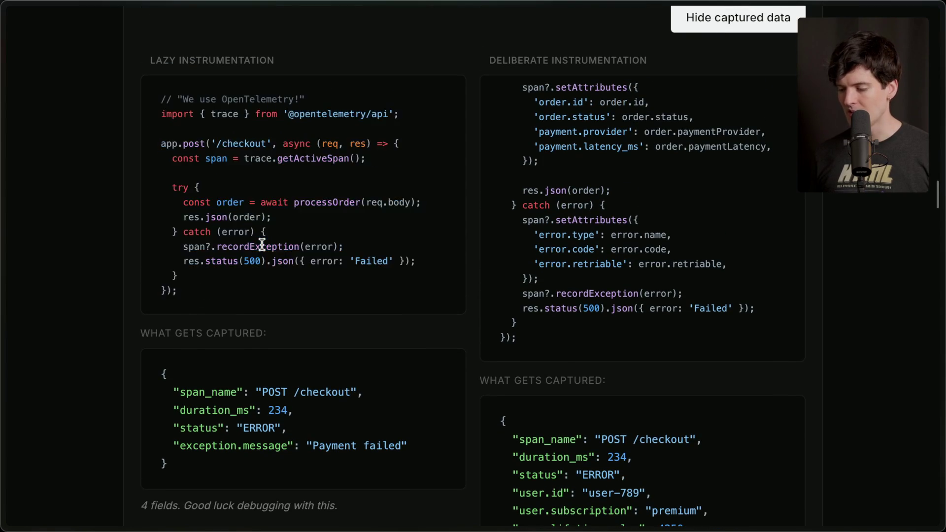
Highlight the lazy version's four captured fields, including duration_ms, status and exception.message
scroll(241, 256, down, 3)
drag(211, 266, 231, 296)
triple_click(228, 285)
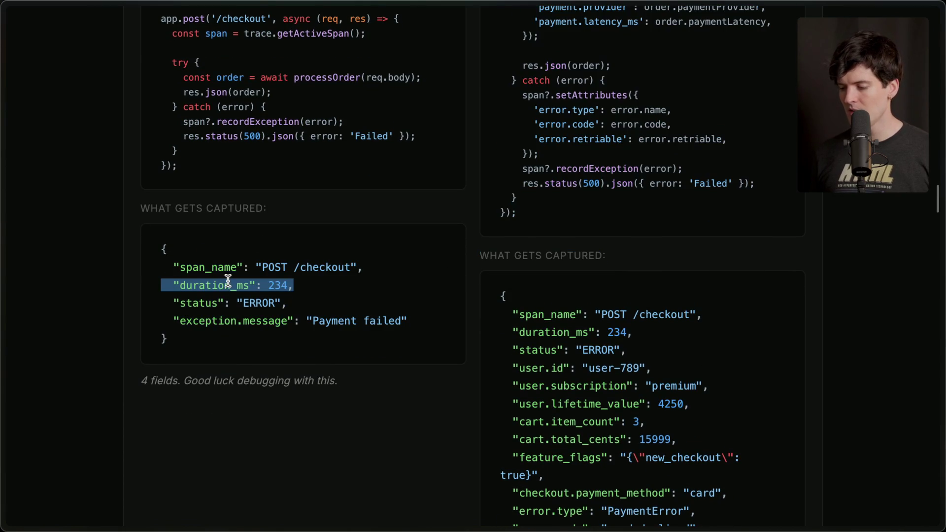
triple_click(223, 303)
triple_click(225, 321)
click(231, 343)
drag(231, 345, 141, 230)
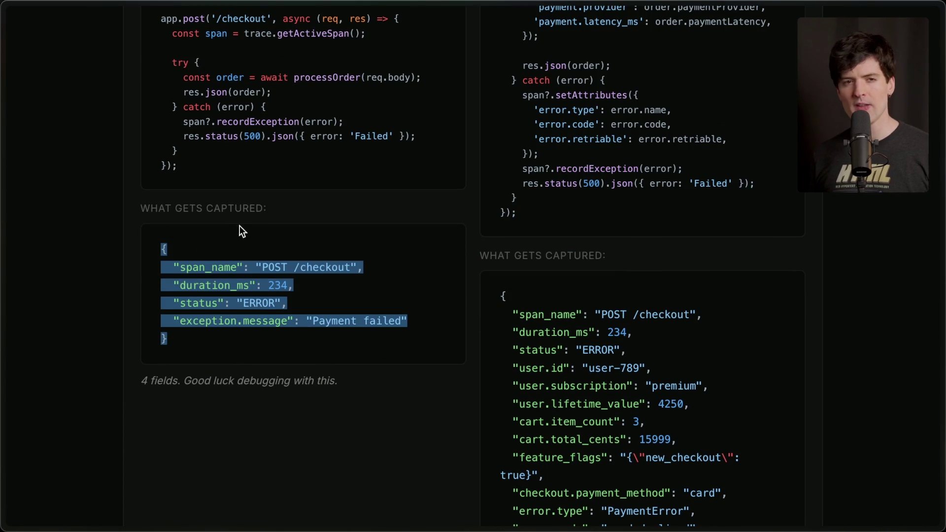
click(244, 243)
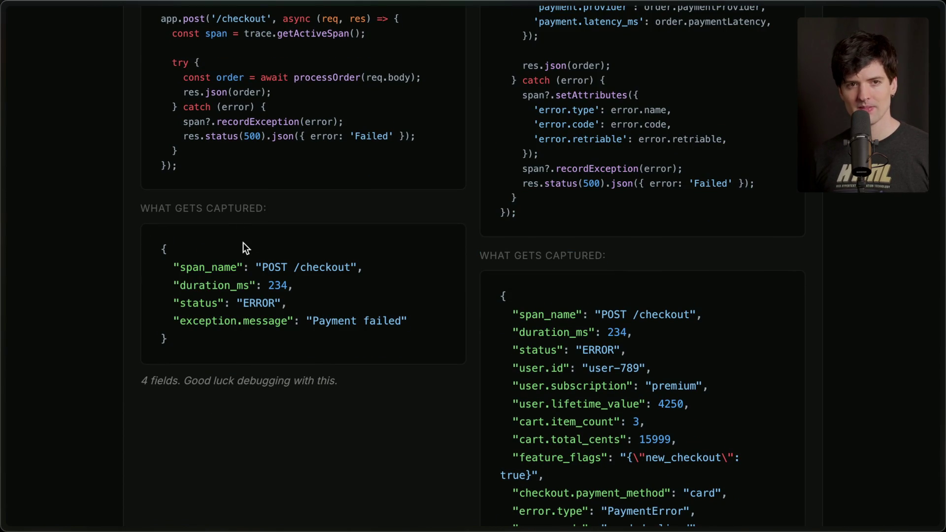
Highlight the deliberate output's span_name, duration_ms, status, user.id, user.subscription and user.lifetime_value fields
scroll(353, 342, down, 3)
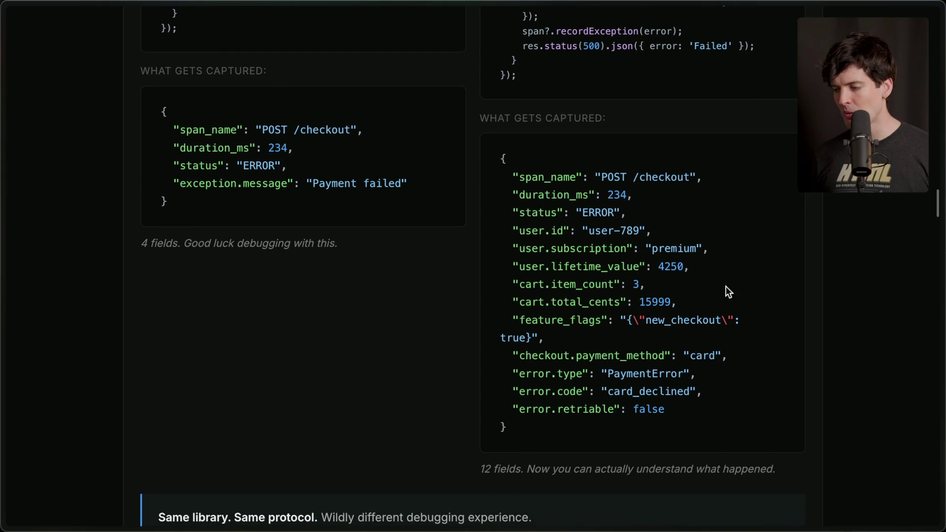
drag(512, 178, 791, 185)
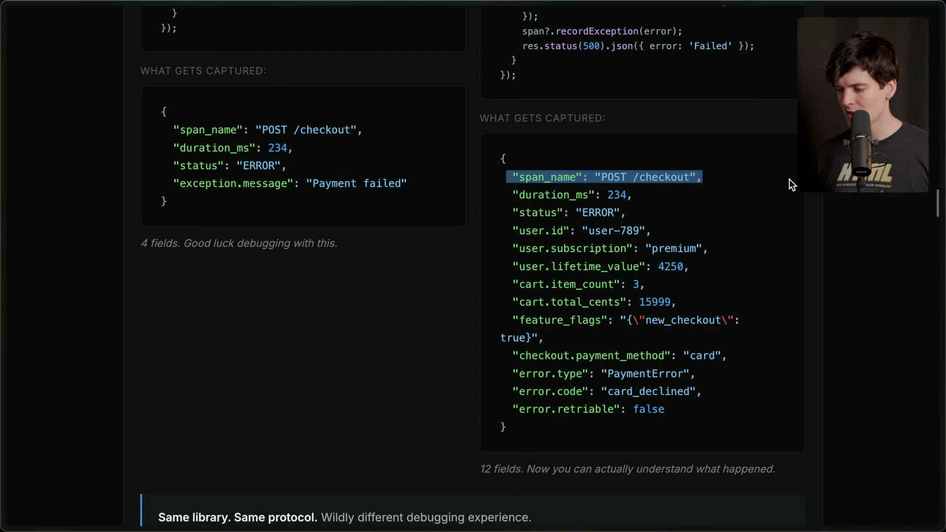
drag(500, 196, 649, 196)
drag(502, 212, 684, 214)
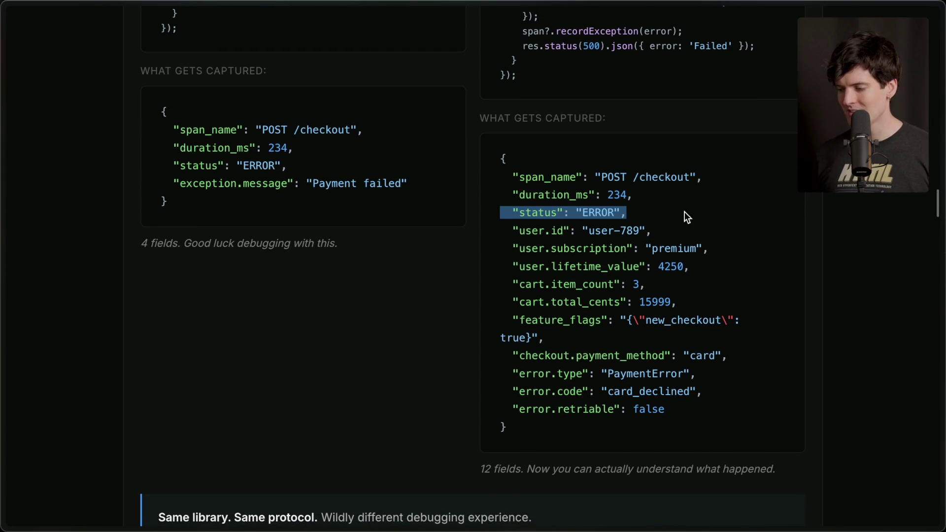
drag(501, 232, 736, 233)
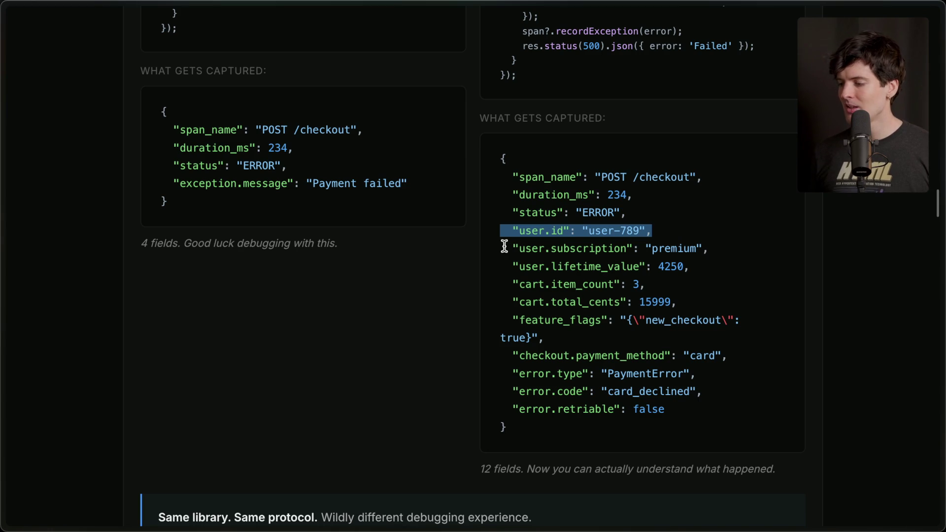
click(591, 230)
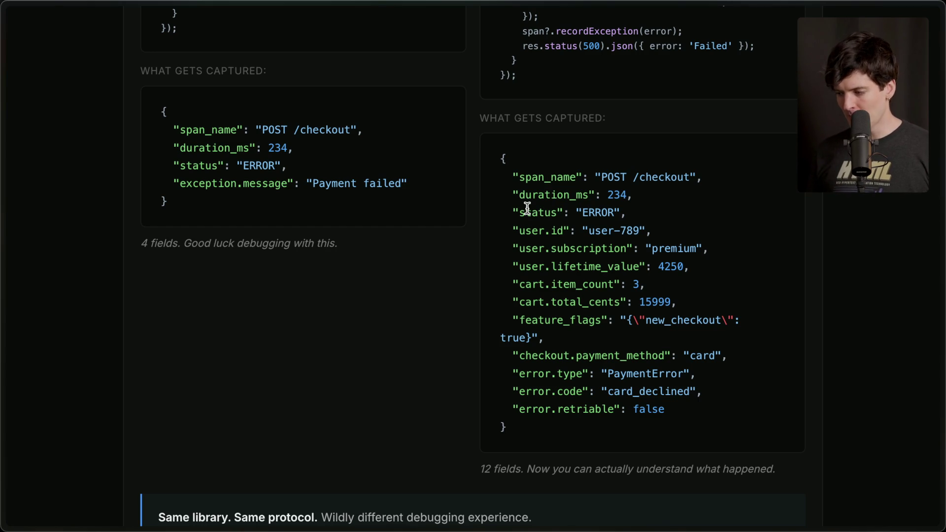
drag(511, 178, 629, 208)
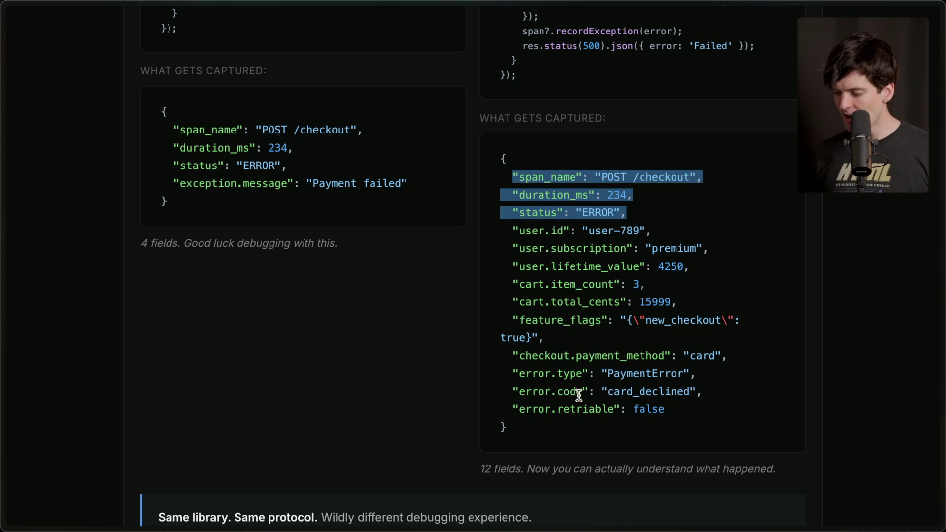
triple_click(560, 231)
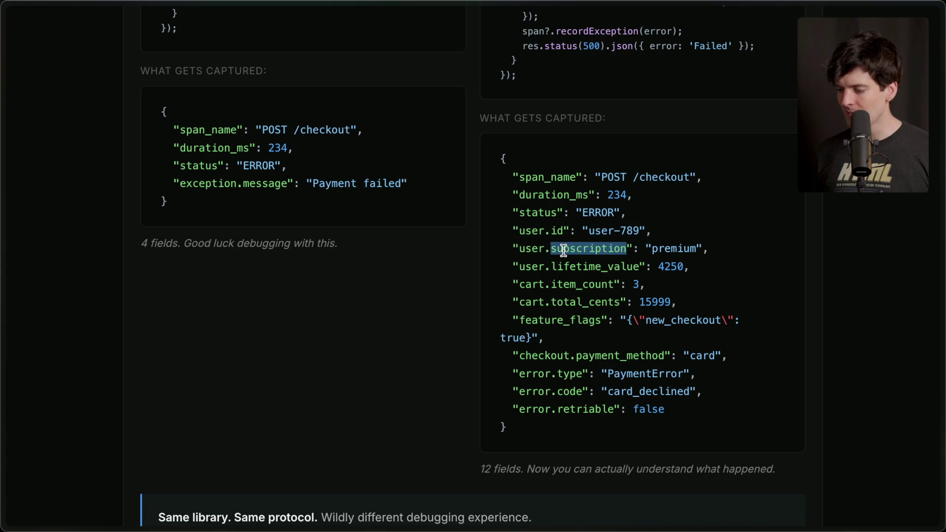
triple_click(563, 249)
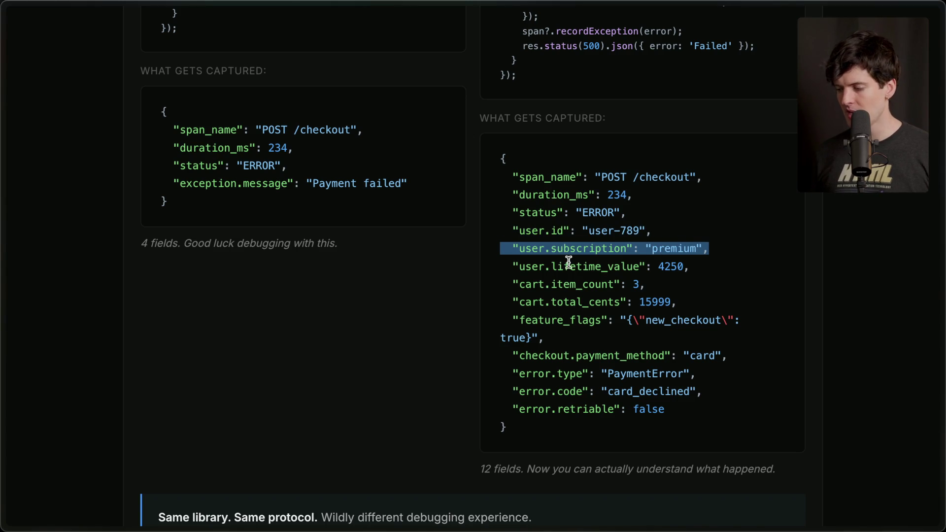
triple_click(568, 264)
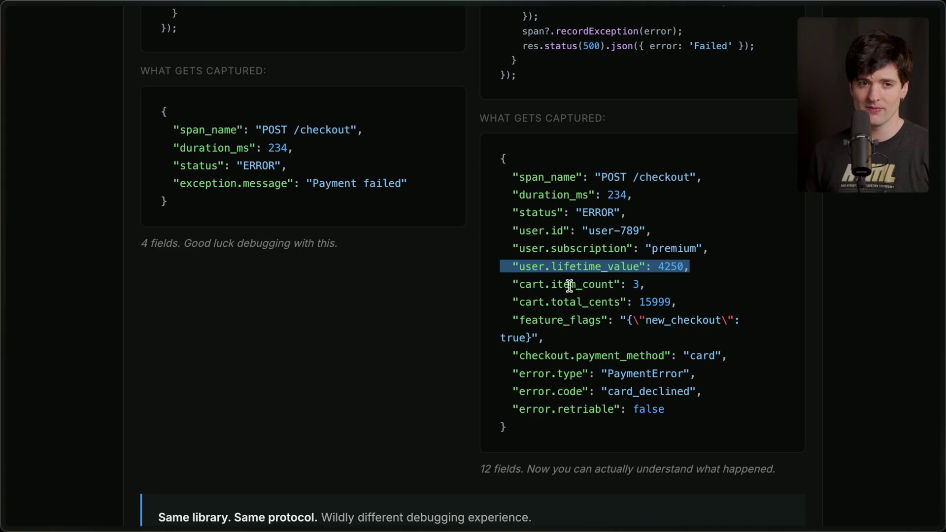
Highlight cart.item_count, cart.total_cents, feature_flags (new_checkout) and the three error fields in the deliberate output
triple_click(569, 286)
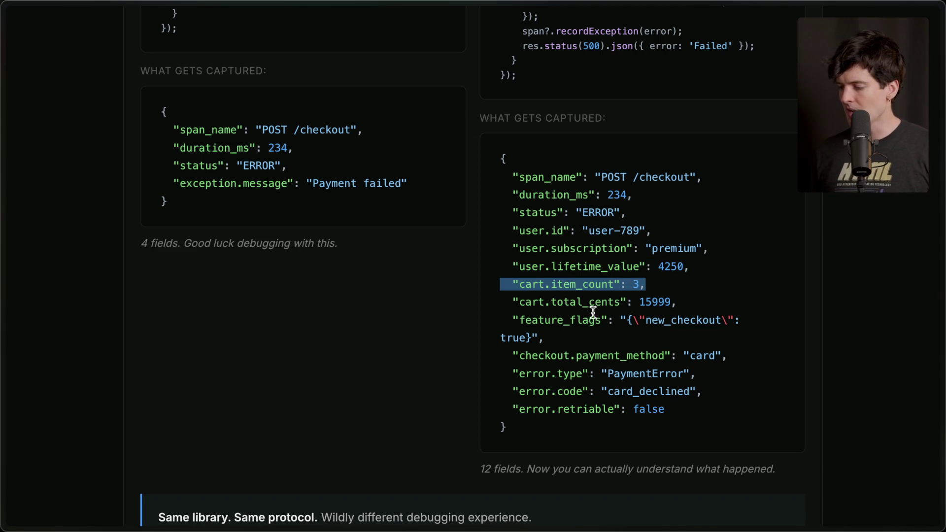
triple_click(593, 302)
mouse_move(566, 338)
mouse_down()
mouse_move(460, 314)
mouse_move(479, 321)
mouse_up()
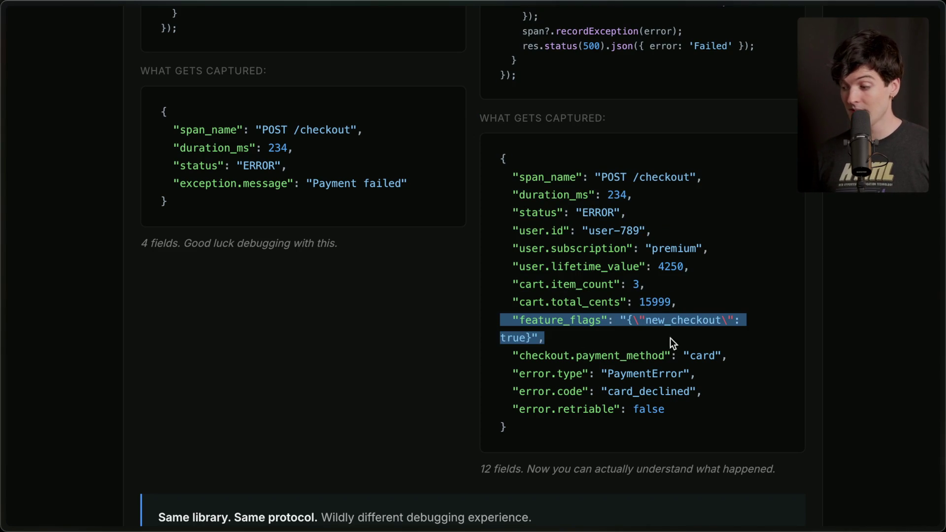
double_click(666, 321)
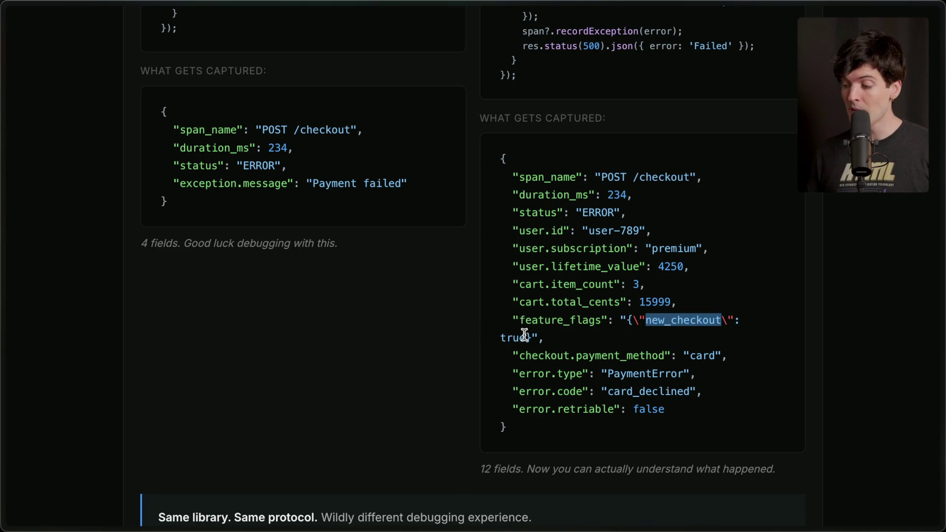
mouse_move(513, 372)
mouse_down()
mouse_move(688, 393)
mouse_move(702, 403)
mouse_up()
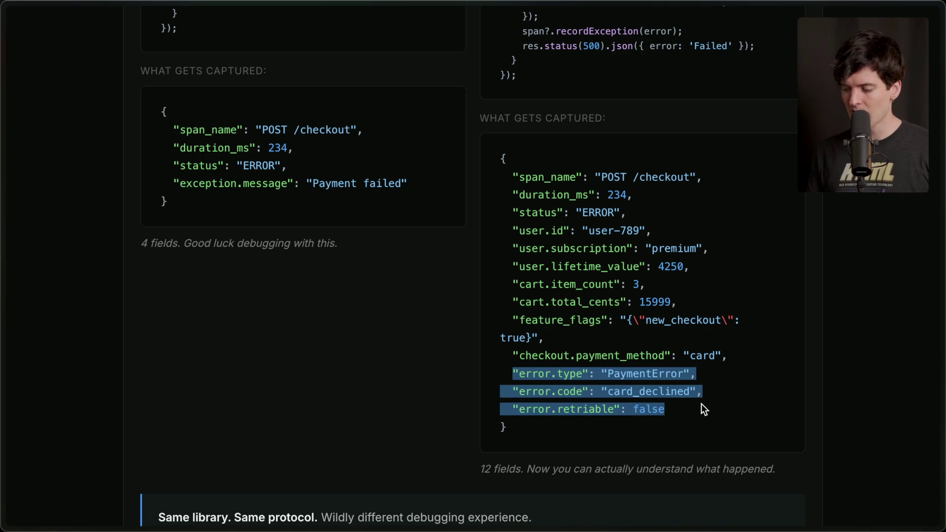
click(644, 442)
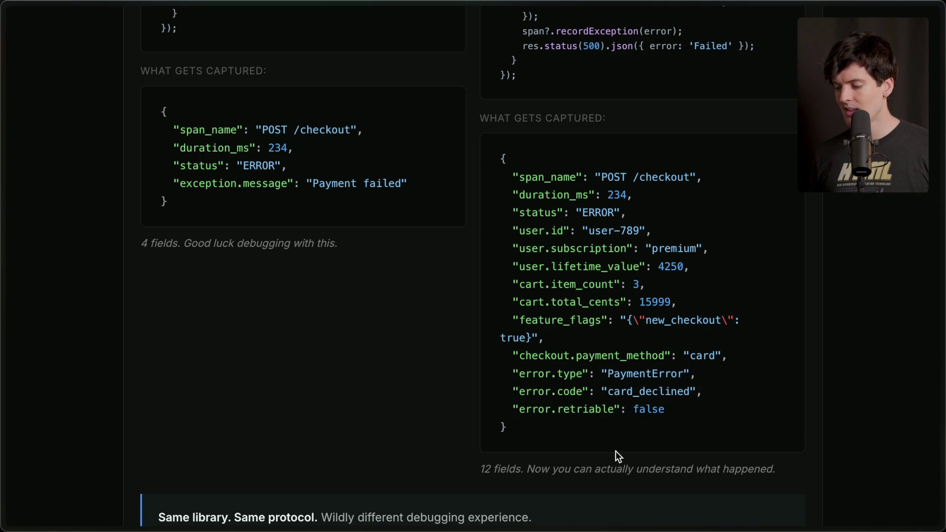
drag(471, 471, 811, 466)
click(688, 461)
scroll(687, 461, down, 4)
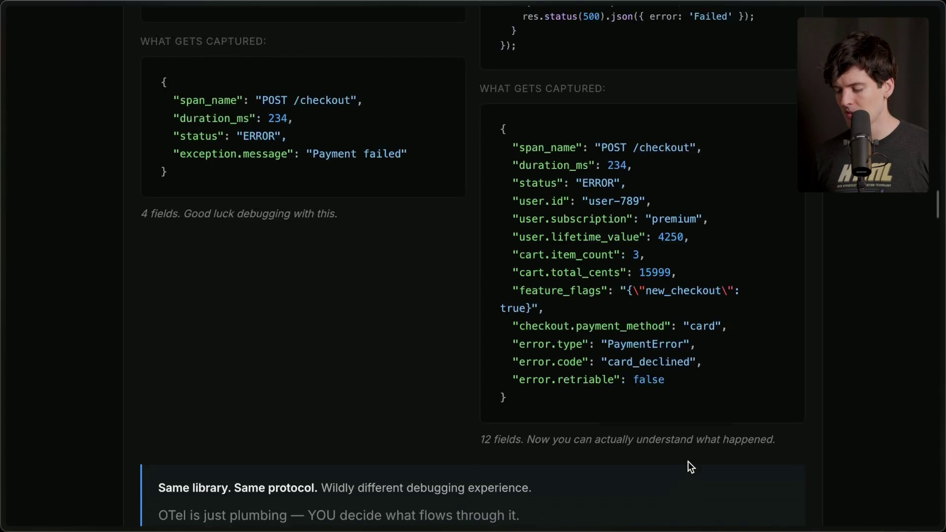
Highlight the 'Same library. Same protocol.' quote and the sentence 'You have to tell it.'
mouse_move(159, 312)
mouse_down()
mouse_move(531, 318)
mouse_move(543, 329)
mouse_move(543, 354)
mouse_up()
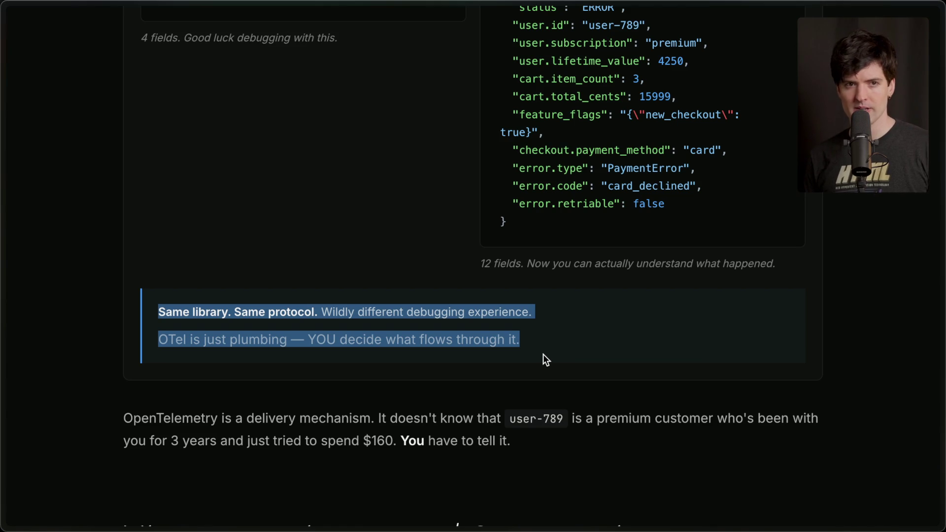
click(543, 354)
scroll(542, 354, down, 3)
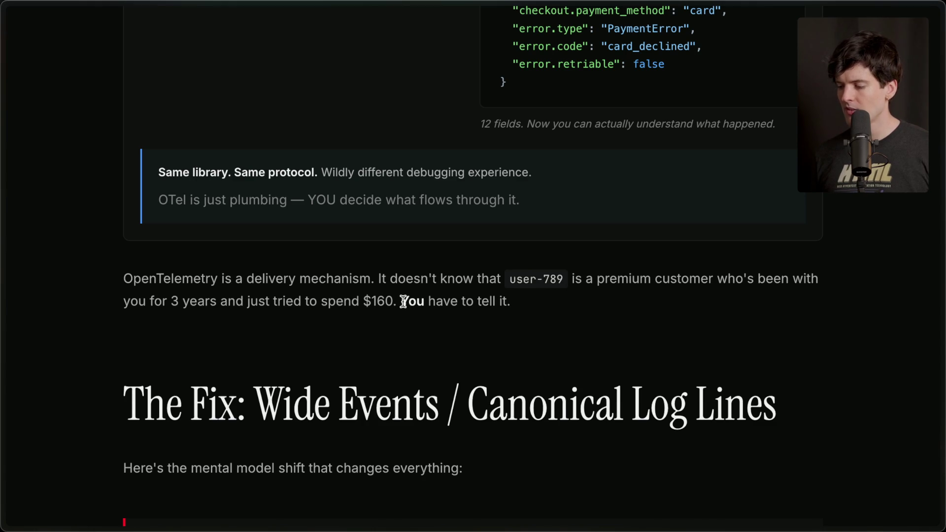
drag(400, 301, 511, 302)
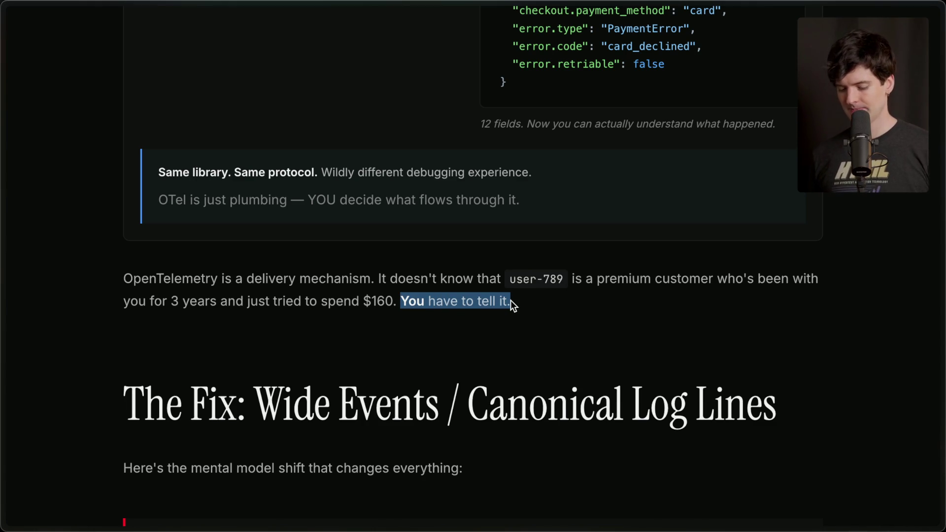
click(510, 301)
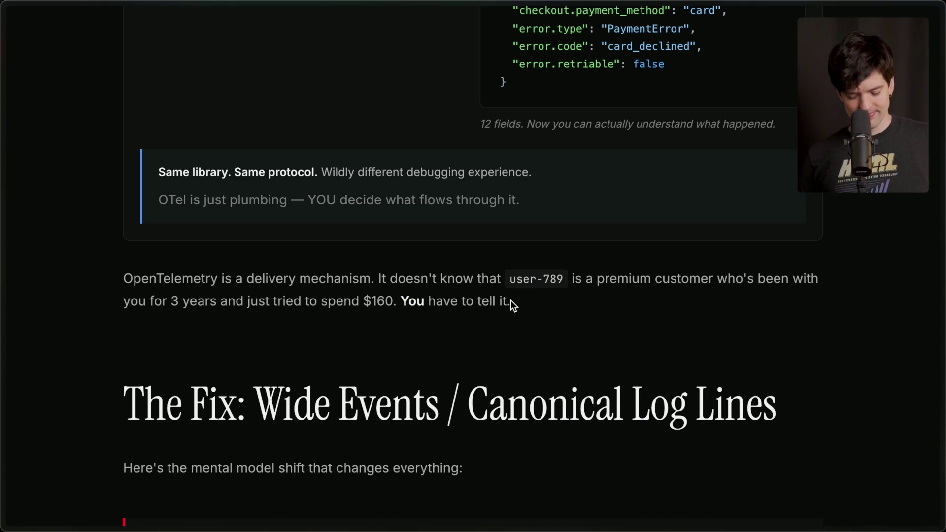
scroll(511, 301, down, 4)
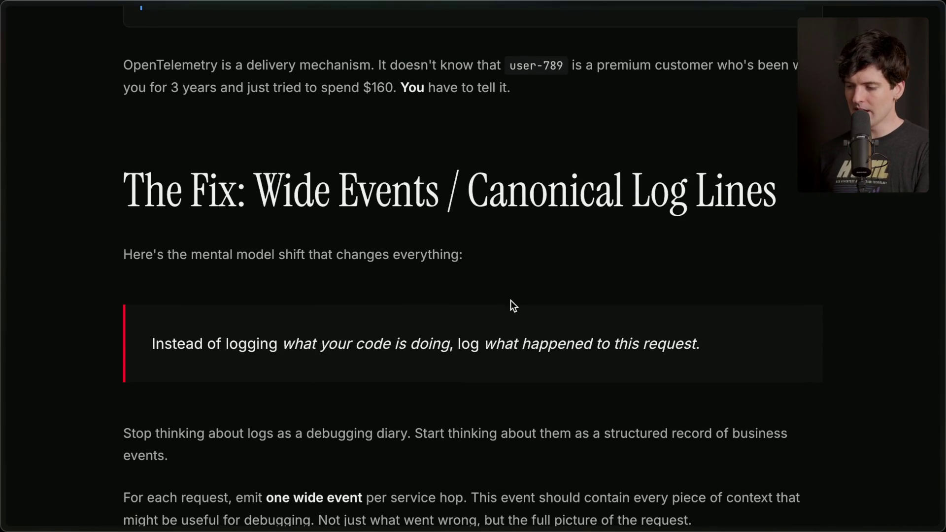
Highlight the mental model shift sentence and 'what happened to this request' in the callout quote
drag(102, 254, 502, 253)
click(509, 254)
scroll(509, 256, down, 3)
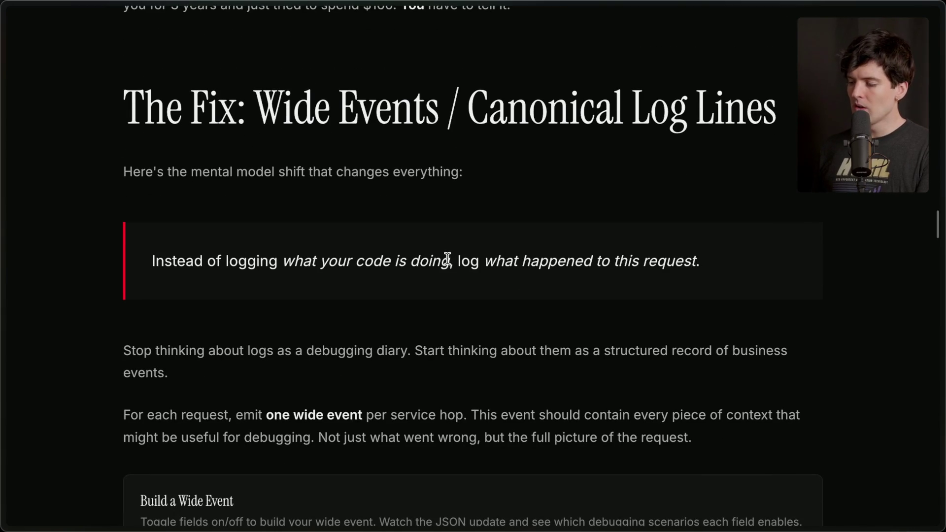
drag(460, 261, 697, 284)
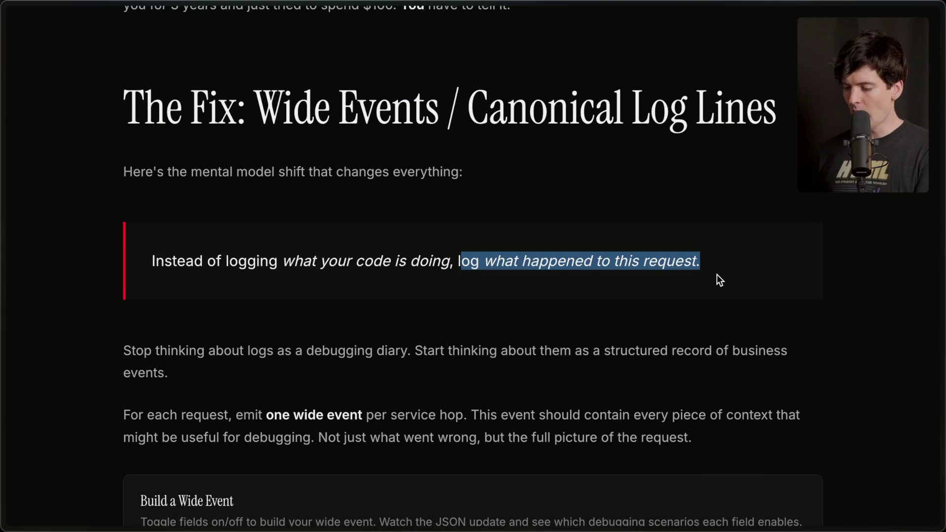
click(717, 275)
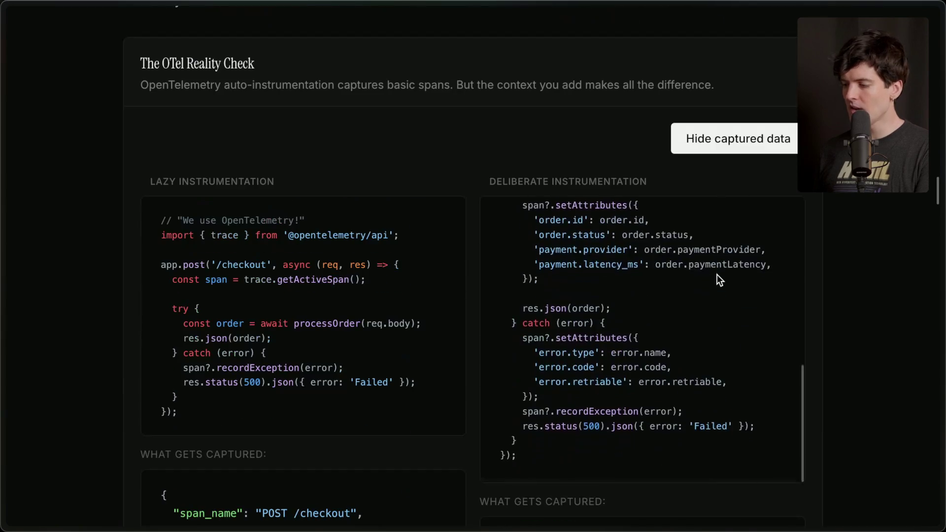
Revisit the Deliberate Instrumentation code and highlight its business-context setAttributes block
scroll(716, 274, up, 5)
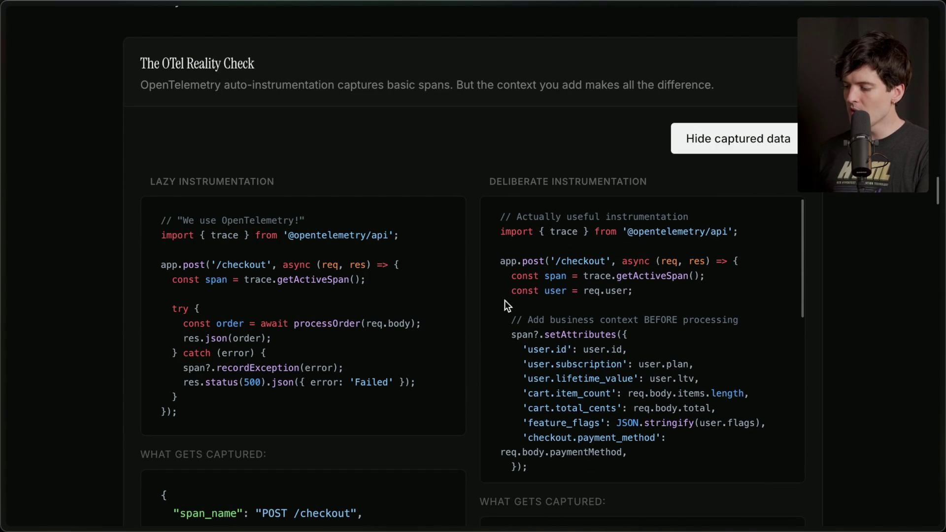
scroll(582, 355, down, 3)
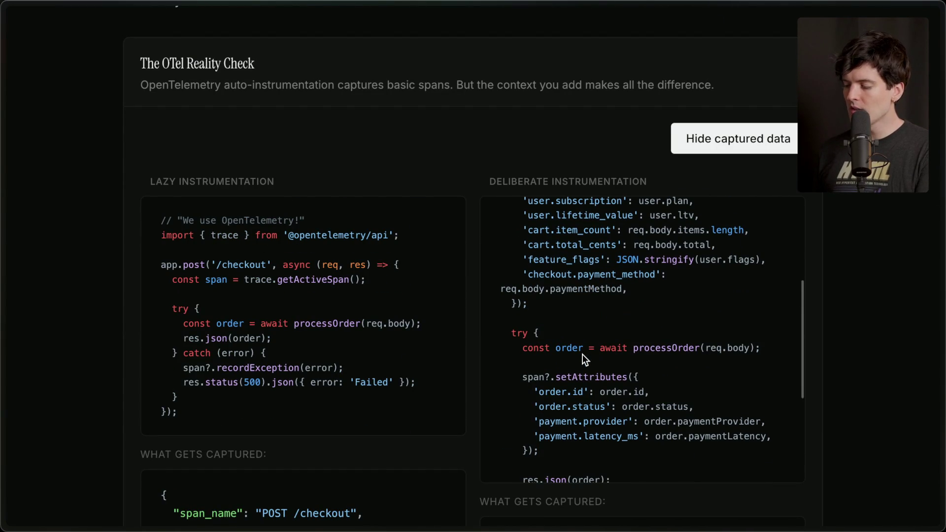
scroll(628, 378, down, 3)
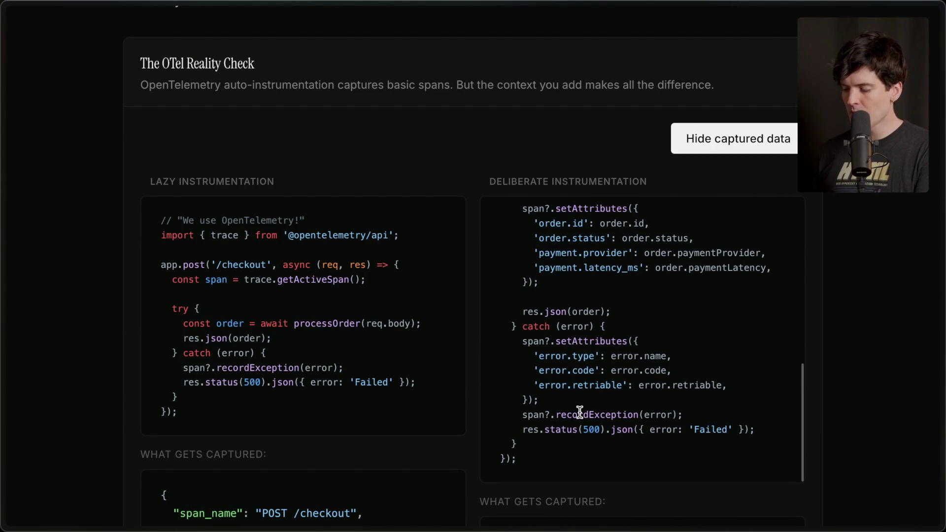
scroll(574, 415, up, 6)
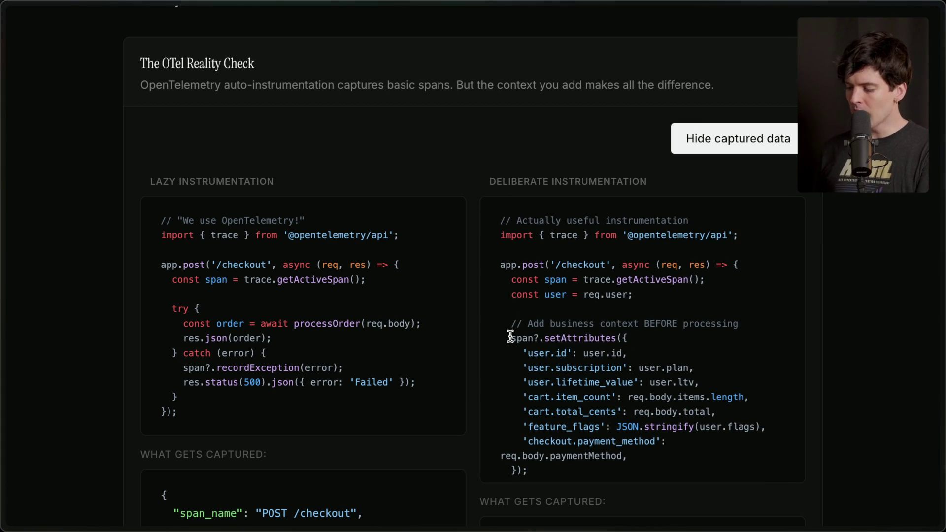
drag(511, 338, 539, 464)
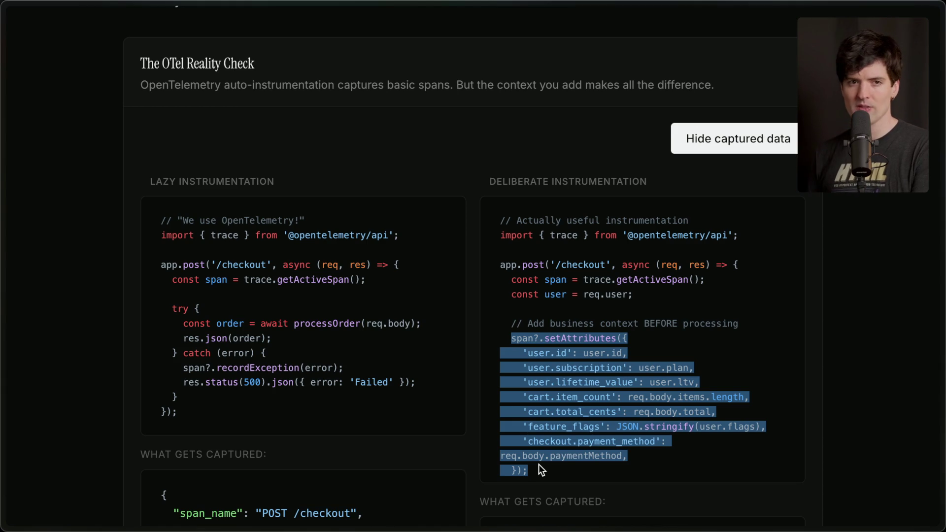
click(539, 464)
scroll(539, 464, down, 10)
scroll(539, 464, down, 10)
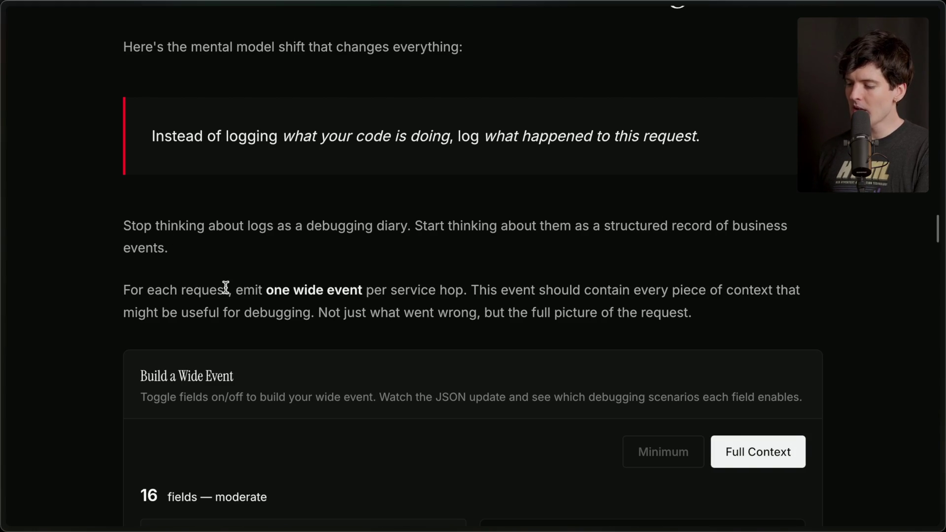
Highlight the phrase 'one wide event' and the sentence about capturing full request context
drag(274, 290, 364, 290)
click(364, 291)
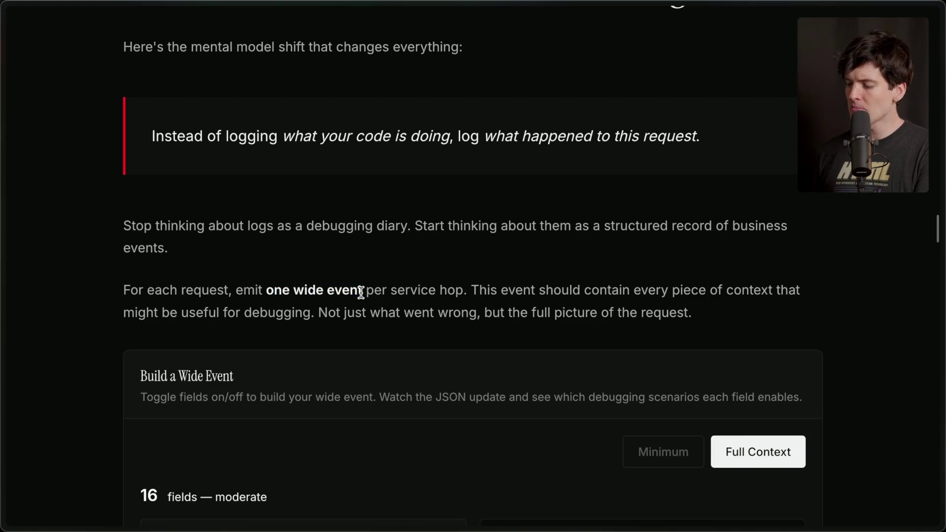
mouse_move(471, 290)
mouse_down()
mouse_move(557, 291)
mouse_move(722, 321)
mouse_up()
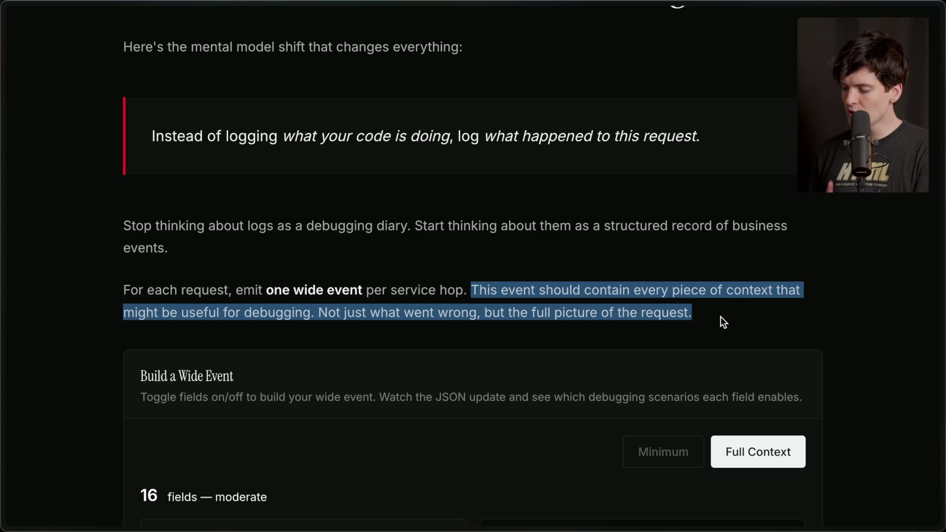
scroll(720, 317, down, 3)
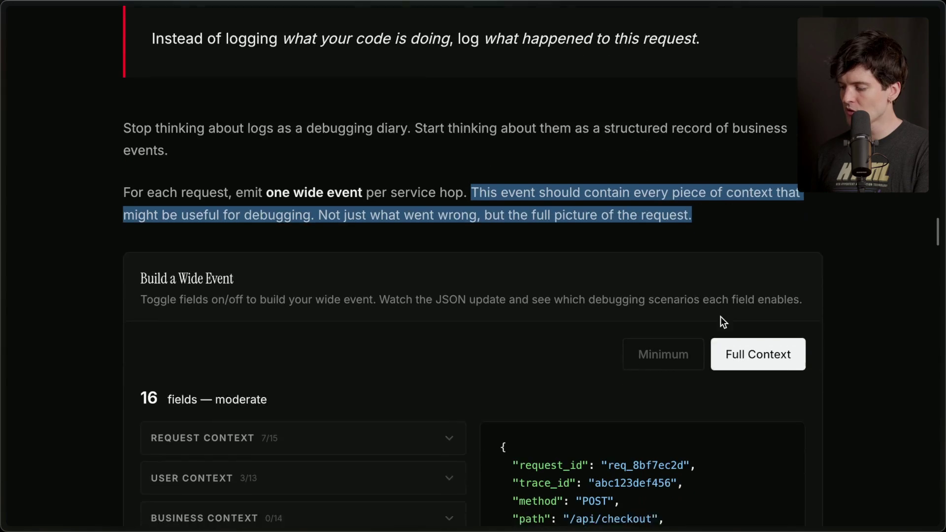
click(713, 182)
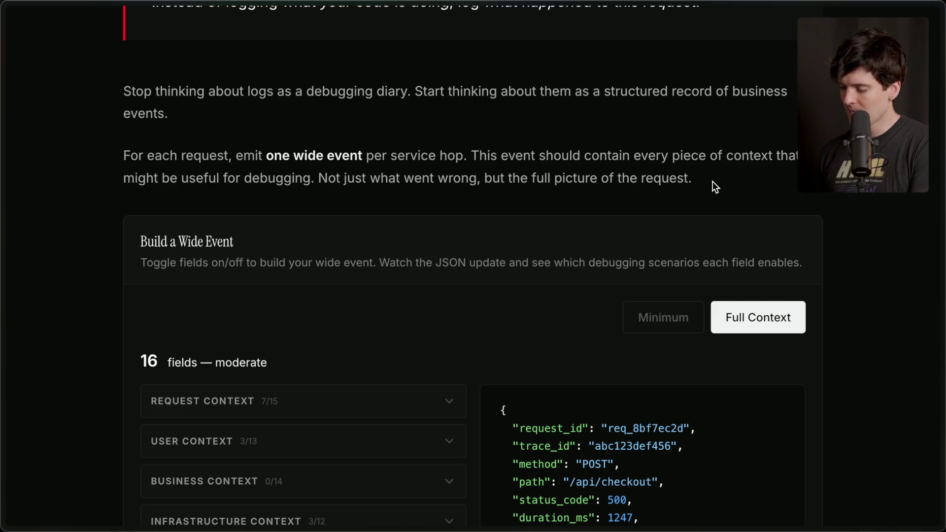
Expand Request Context and toggle span_id and parent_span_id on, then off again
scroll(397, 370, up, 1)
scroll(397, 370, down, 4)
scroll(399, 376, down, 1)
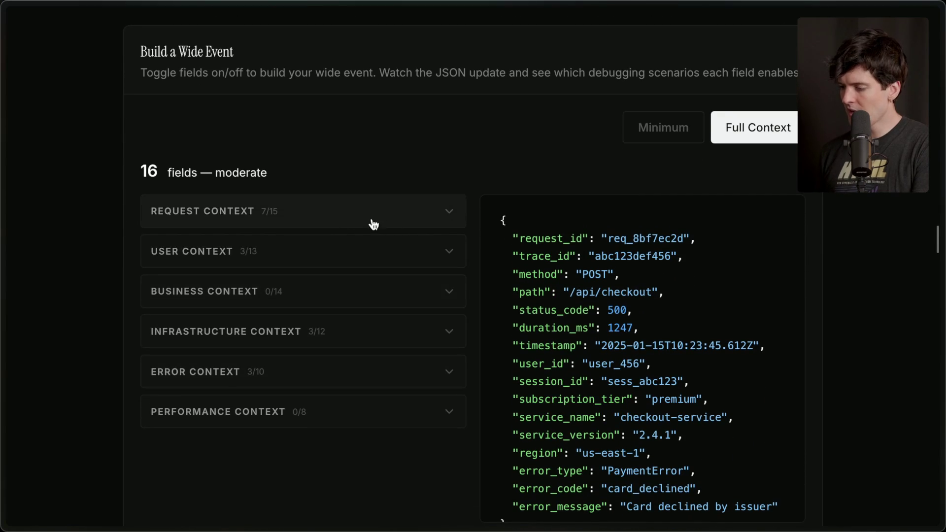
click(450, 214)
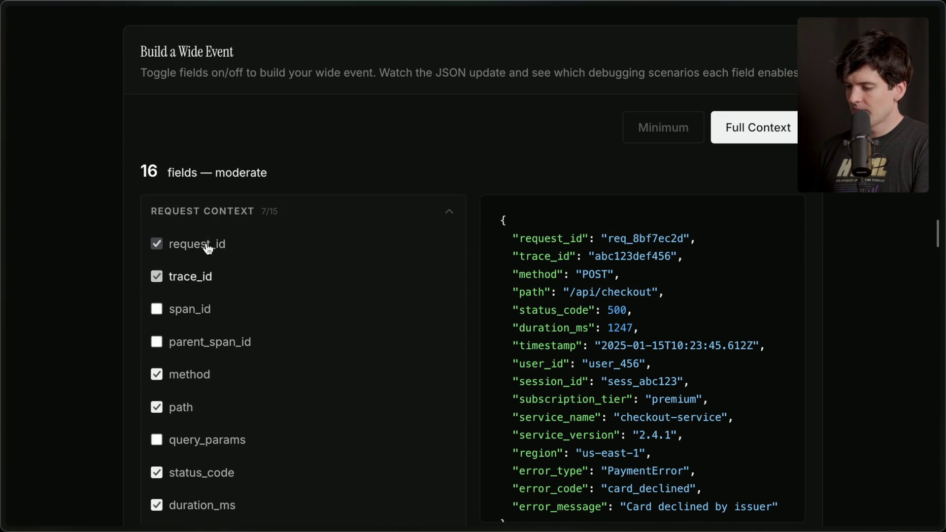
click(193, 310)
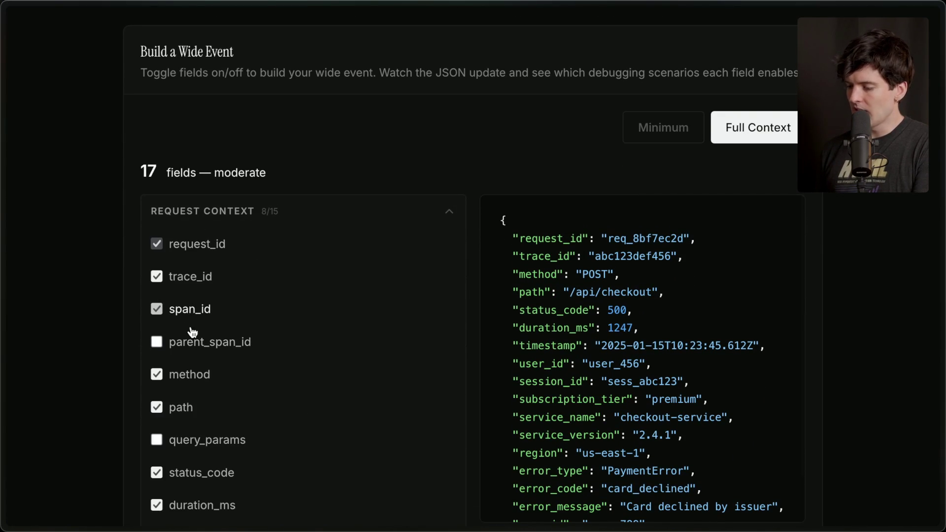
click(204, 311)
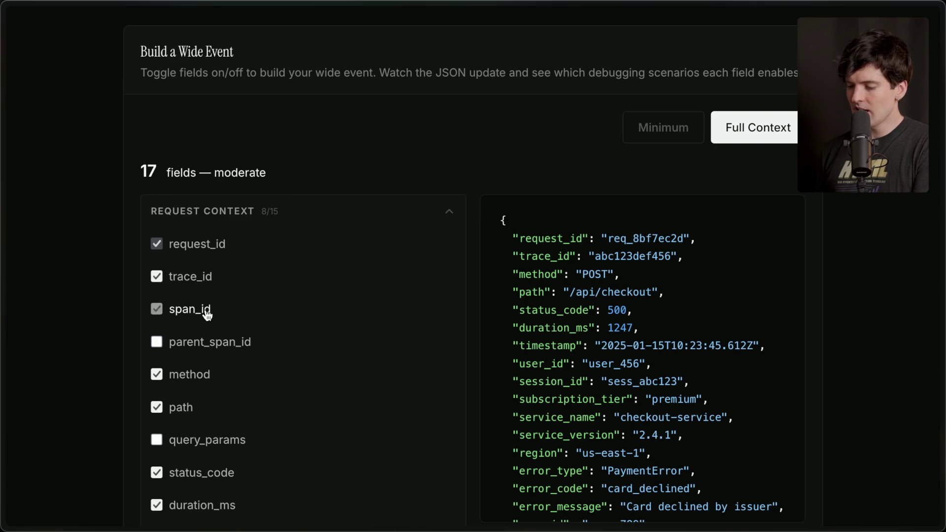
click(231, 350)
scroll(232, 352, down, 2)
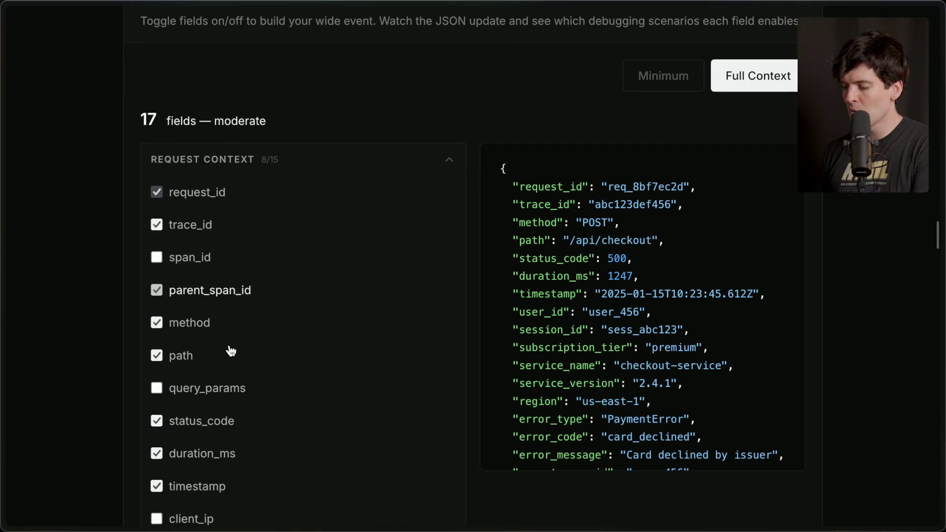
click(220, 291)
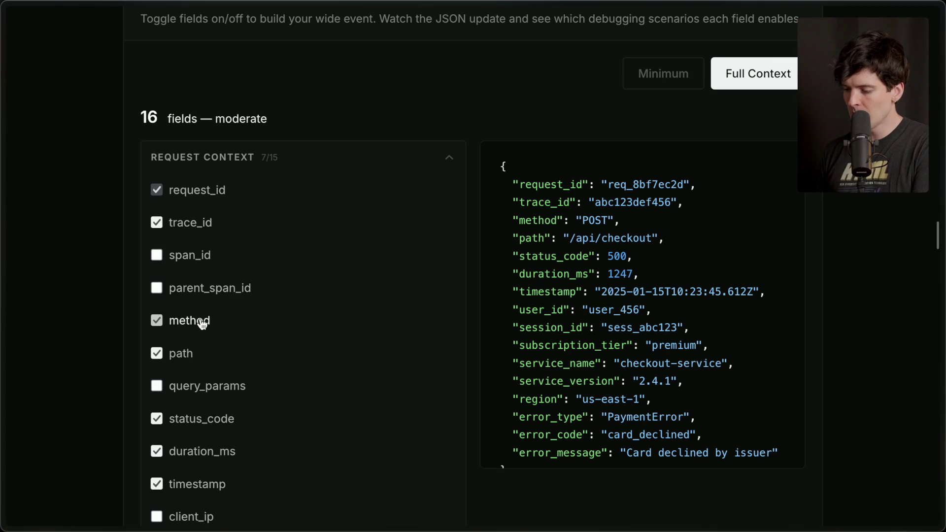
Add query_params to the wide event, review the resulting JSON, and collapse Request Context
scroll(197, 345, down, 1)
click(206, 340)
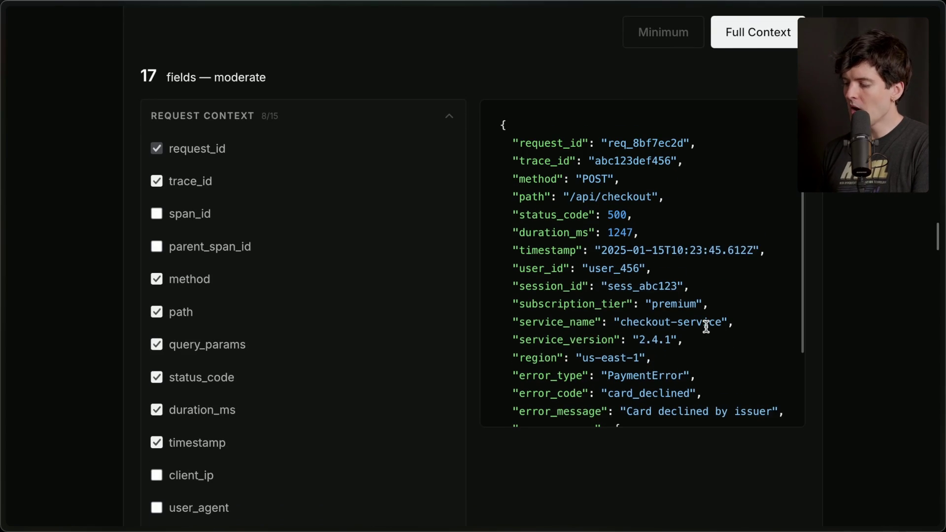
scroll(705, 325, down, 3)
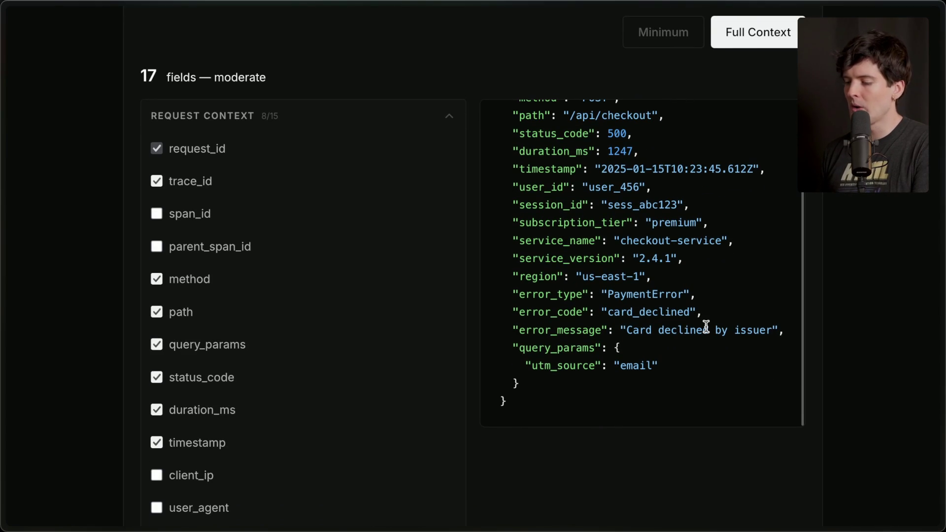
scroll(224, 389, down, 1)
scroll(225, 389, down, 2)
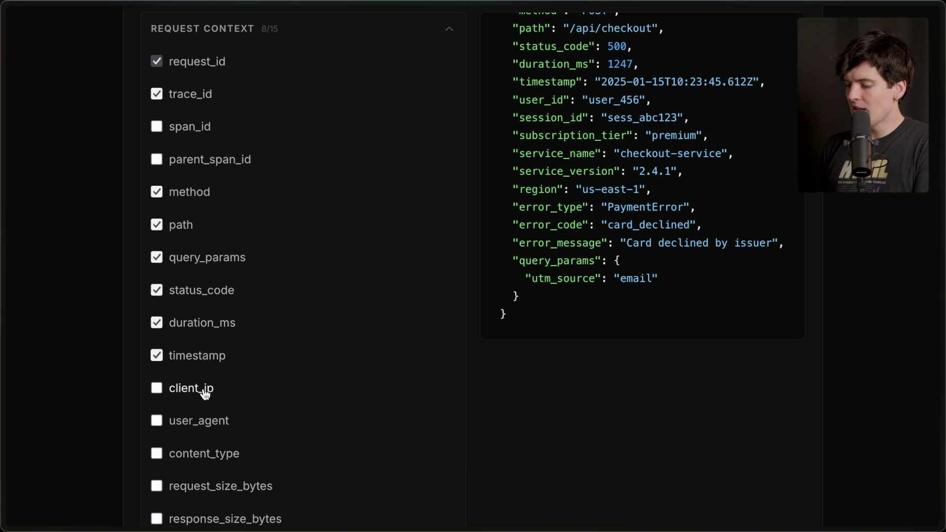
scroll(202, 393, down, 3)
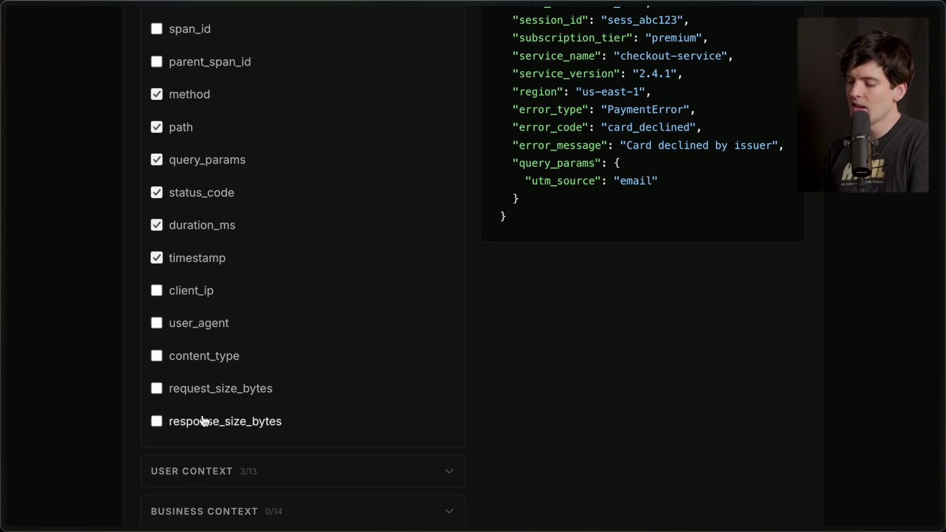
scroll(345, 270, up, 7)
click(449, 274)
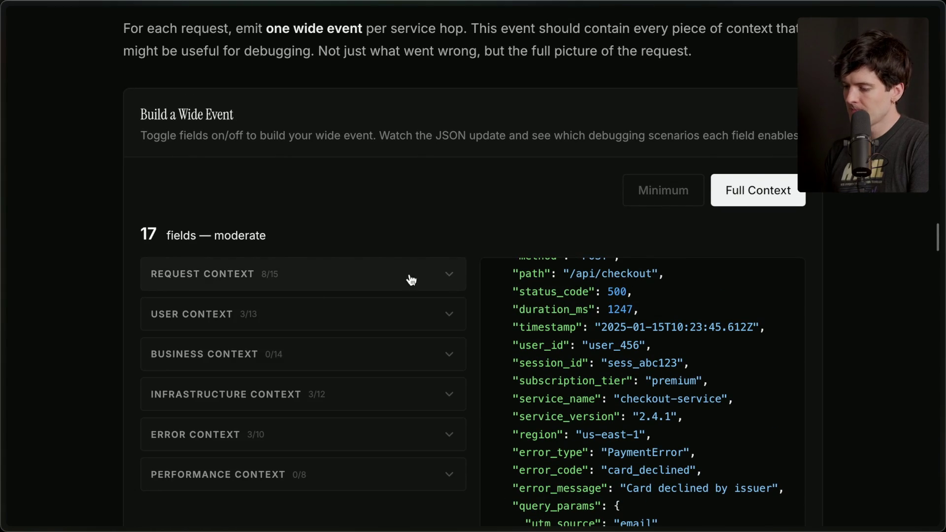
Expand and review the User Context field list, then collapse it
click(310, 325)
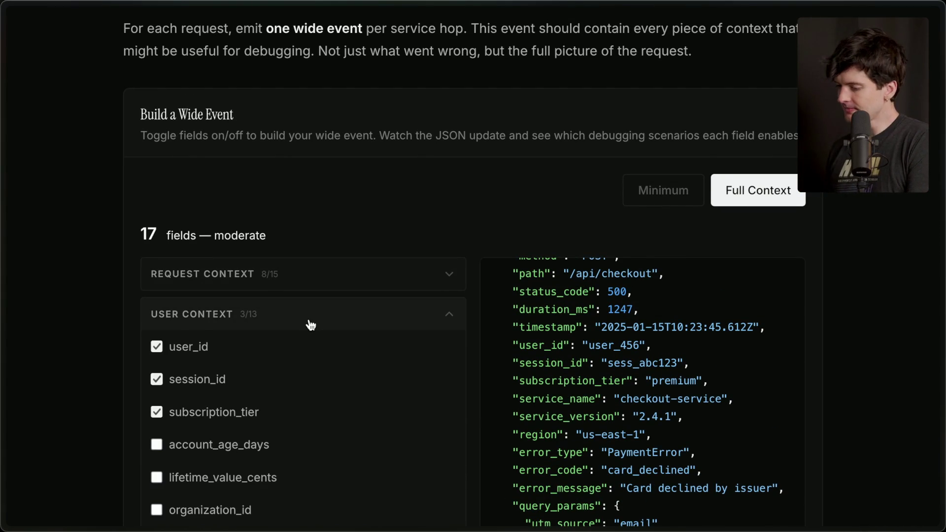
scroll(310, 325, down, 3)
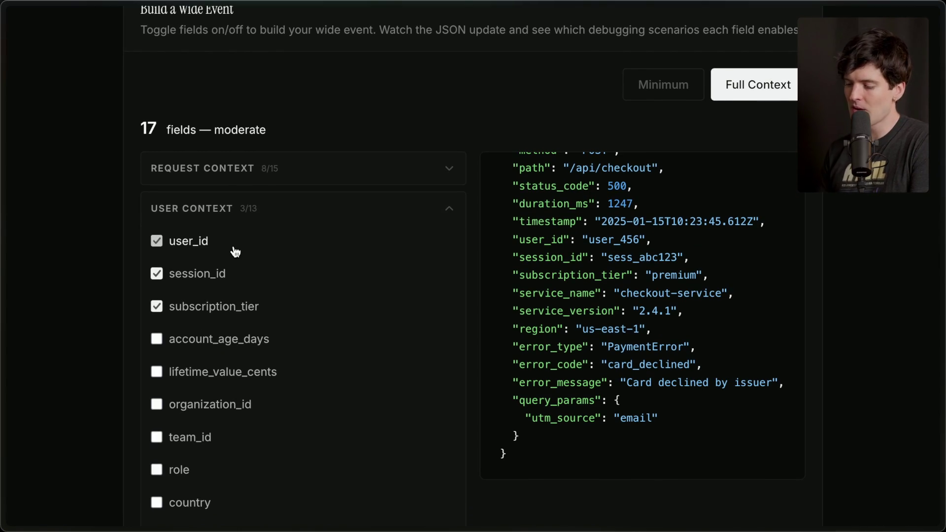
scroll(235, 251, down, 5)
scroll(235, 252, up, 3)
scroll(235, 251, down, 2)
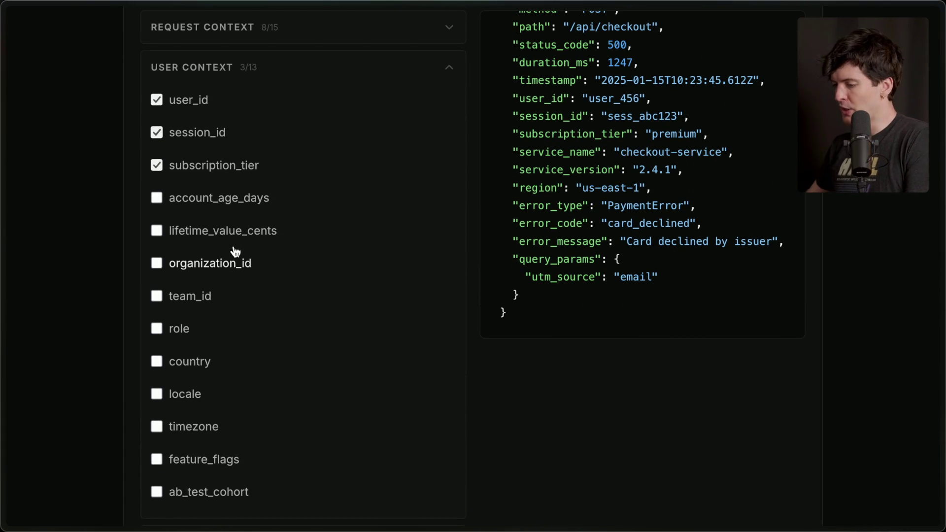
click(458, 67)
Add eight Business Context fields, including order_id, cart_id, payment_provider and payment_intent_id, and reveal Infrastructure Context
click(415, 110)
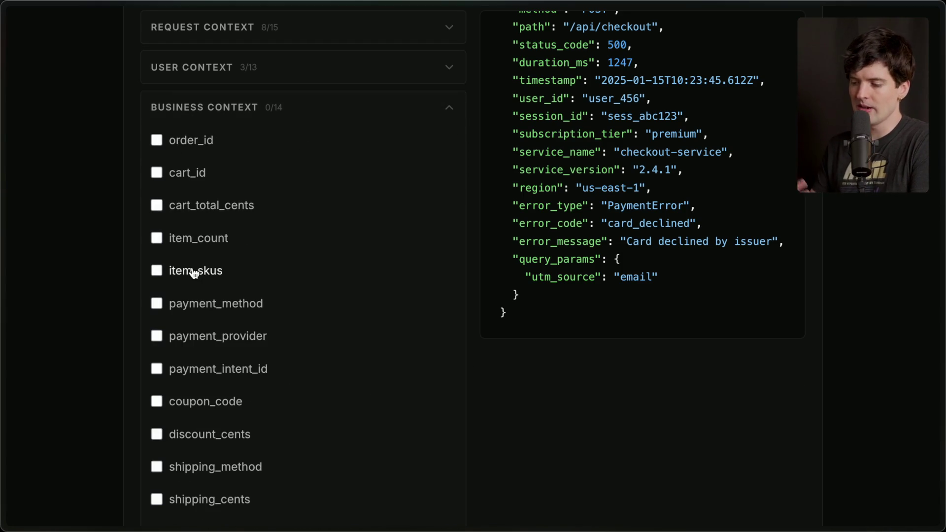
click(203, 140)
click(195, 172)
click(211, 205)
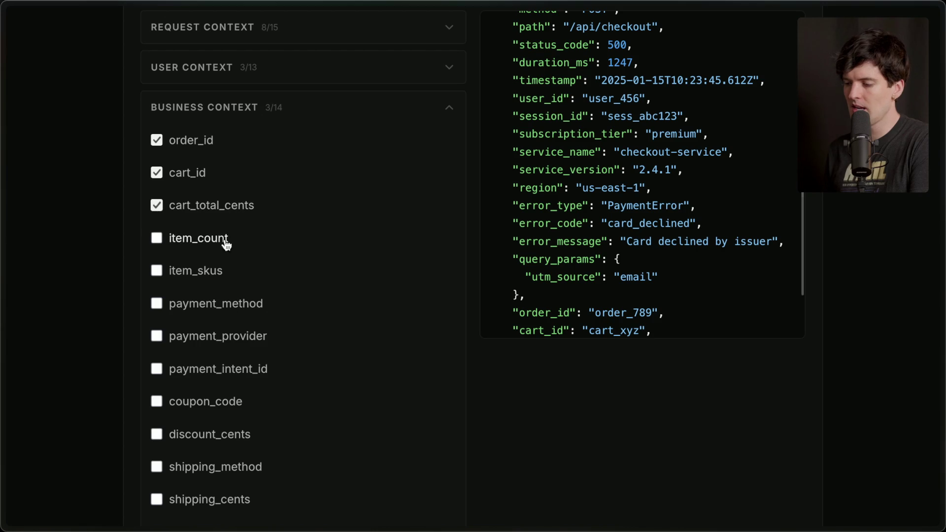
click(212, 239)
click(216, 275)
scroll(223, 315, down, 2)
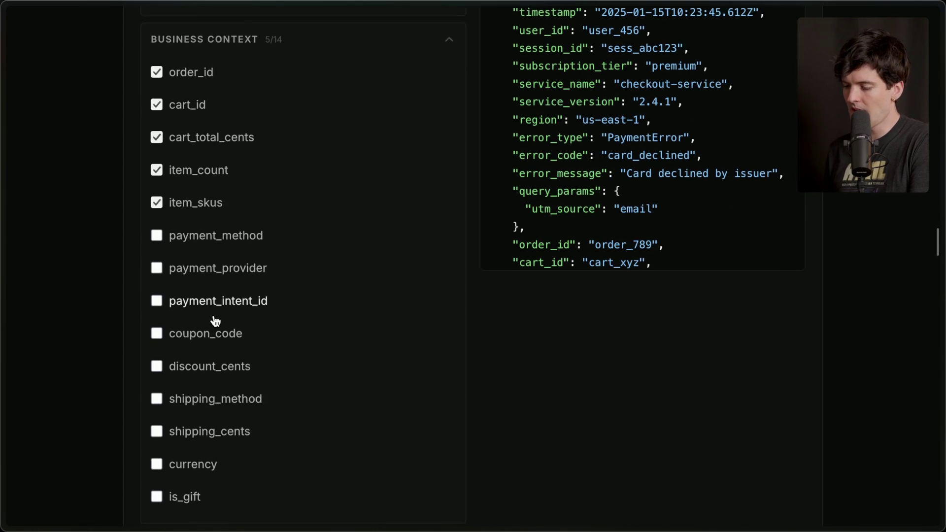
click(215, 321)
click(219, 281)
click(228, 247)
scroll(245, 309, down, 3)
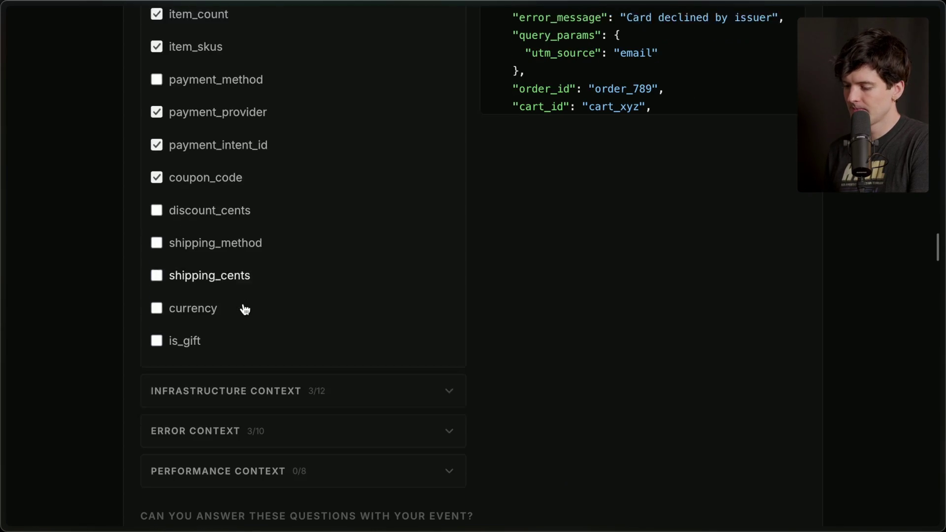
click(258, 384)
scroll(258, 386, down, 4)
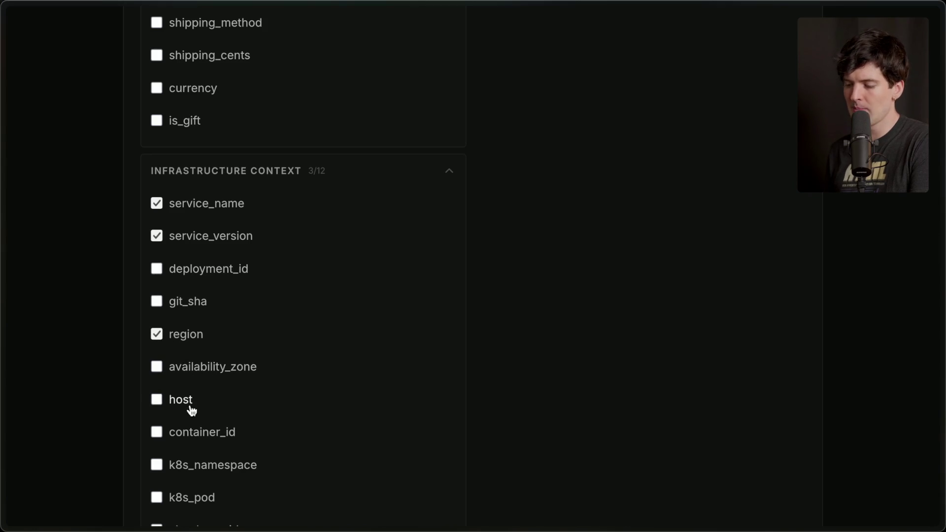
Add stripe_decline_code from the Error Context fields to the wide event
scroll(243, 452, down, 2)
click(381, 118)
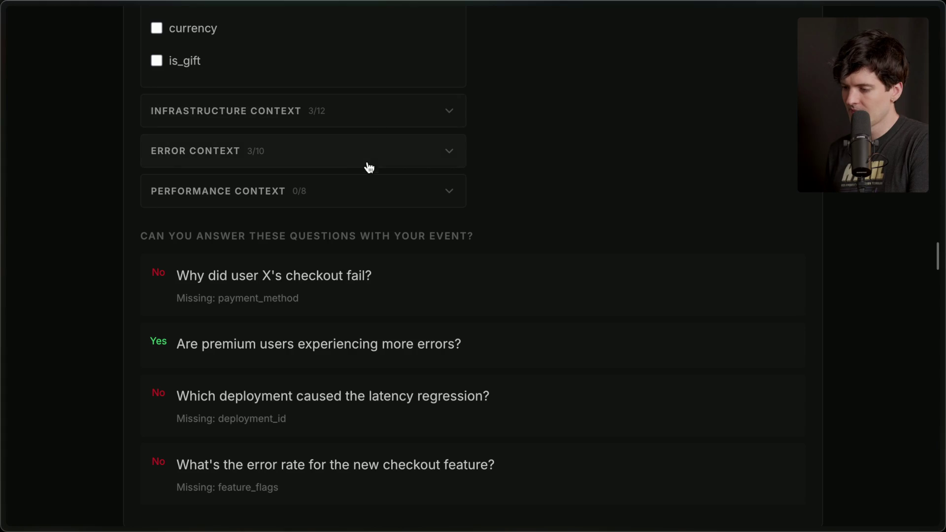
click(366, 162)
drag(334, 493, 148, 208)
click(541, 234)
click(202, 344)
click(352, 162)
Add db_query_count, db_query_time_ms, cache_hits and cache_misses from Performance Context
click(315, 202)
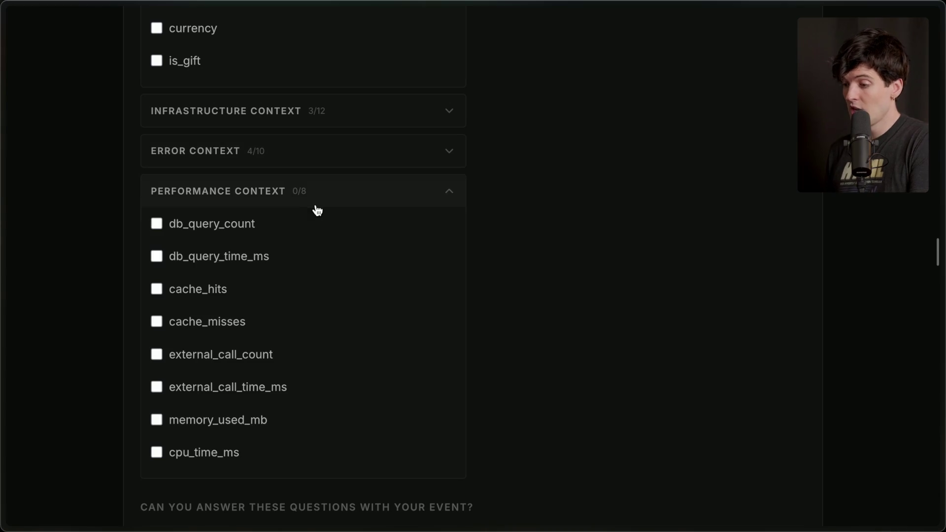
click(224, 227)
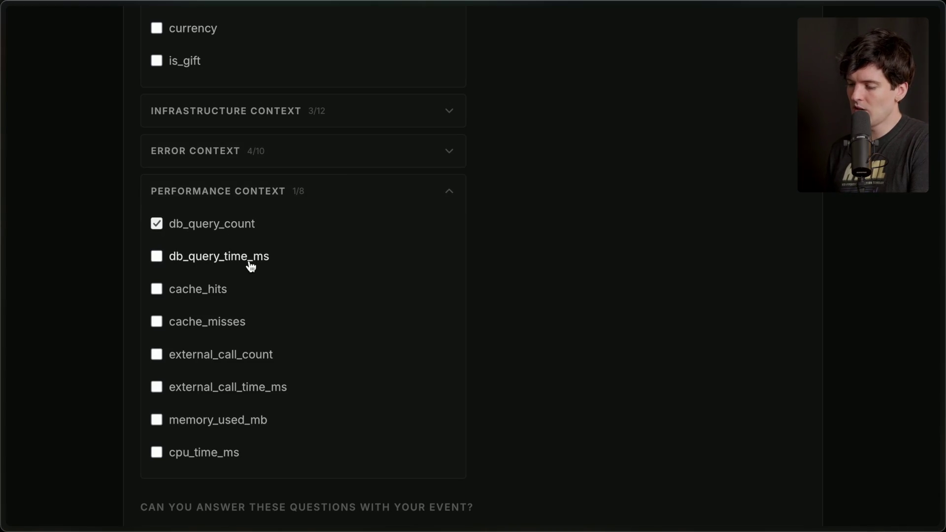
click(250, 266)
click(208, 298)
click(213, 329)
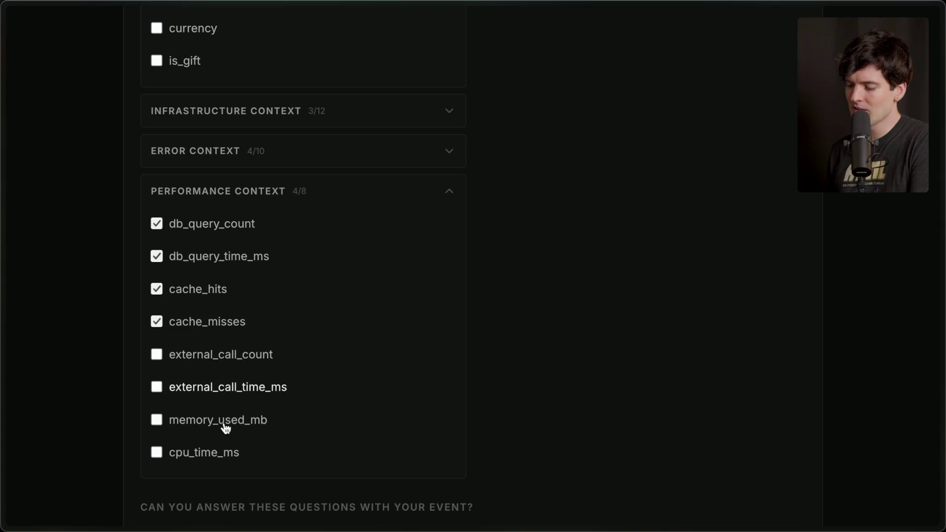
click(429, 189)
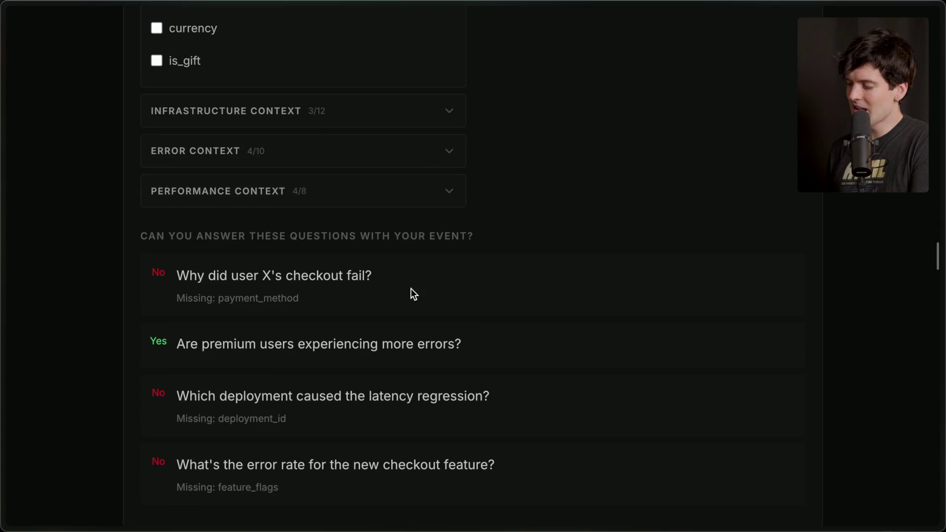
Highlight the questions, the missing payment_method field and the latency regression question
scroll(410, 294, down, 3)
scroll(411, 294, up, 4)
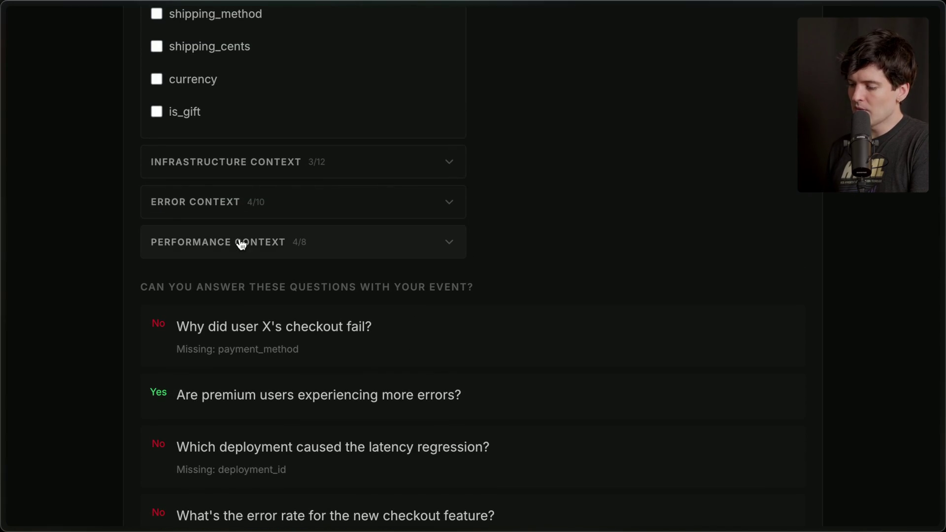
scroll(202, 329, down, 2)
drag(139, 205, 505, 211)
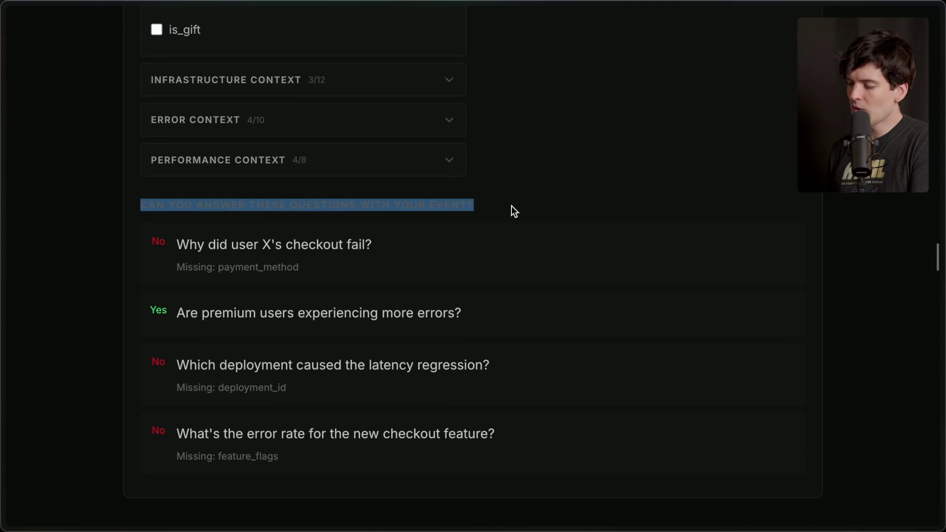
click(518, 205)
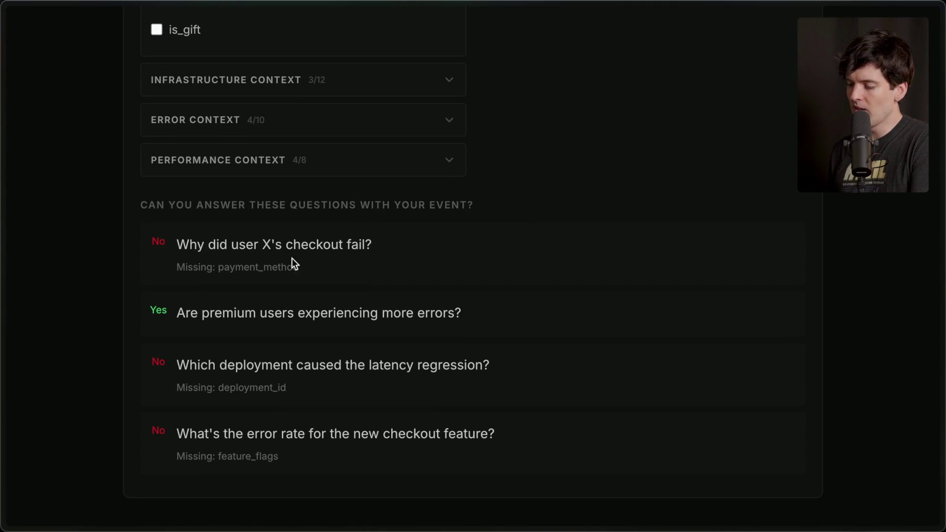
double_click(267, 267)
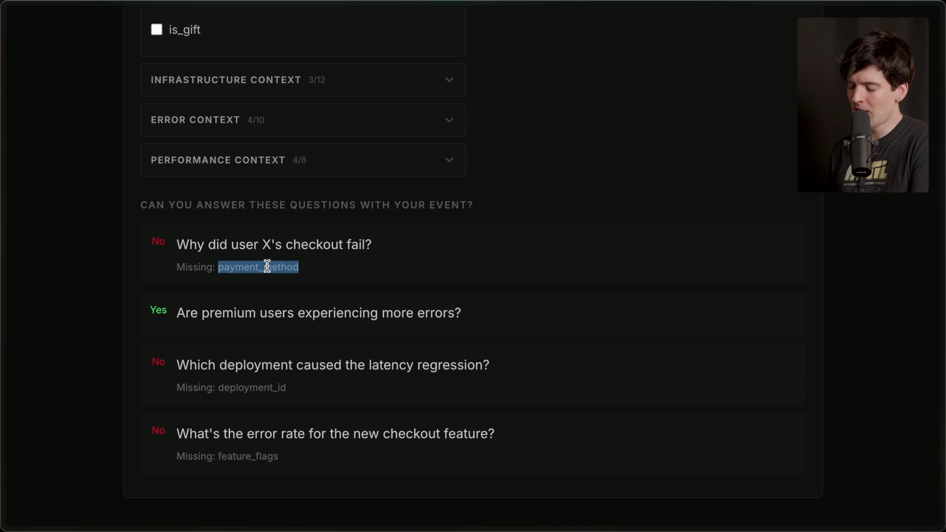
click(546, 186)
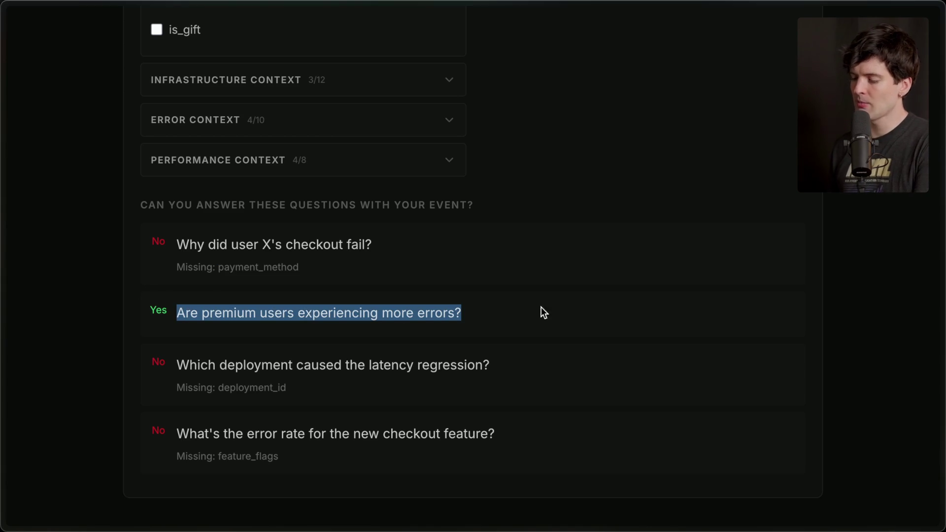
click(517, 188)
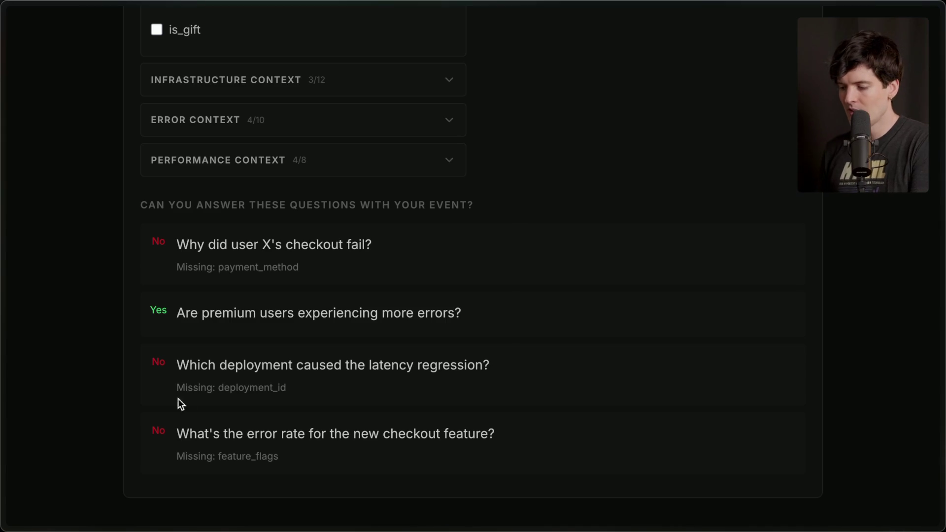
drag(179, 364, 521, 380)
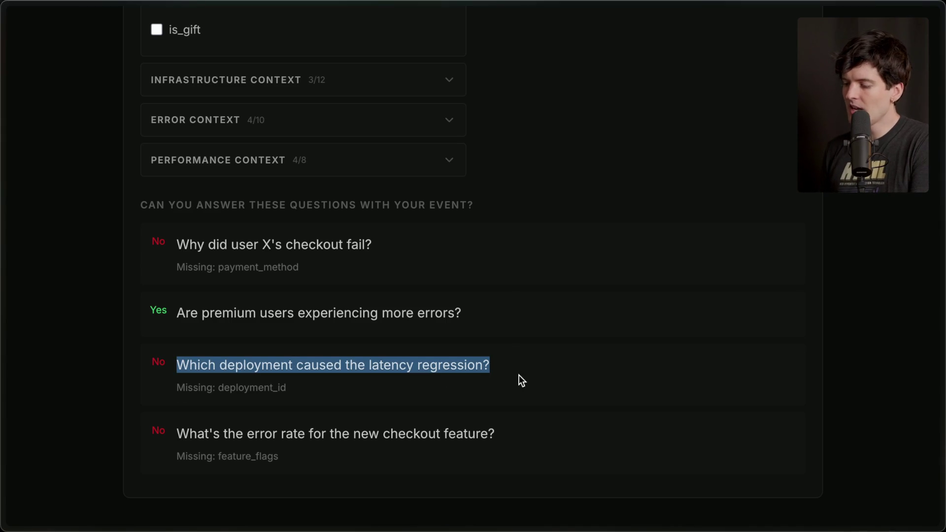
click(525, 153)
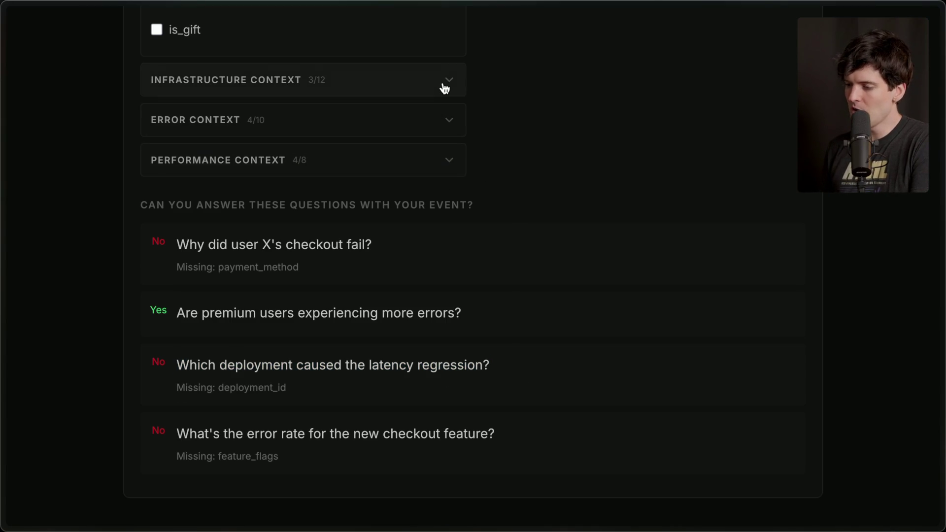
Add deployment_id from Infrastructure Context to the wide event, then collapse that group
scroll(445, 88, up, 8)
scroll(444, 106, down, 5)
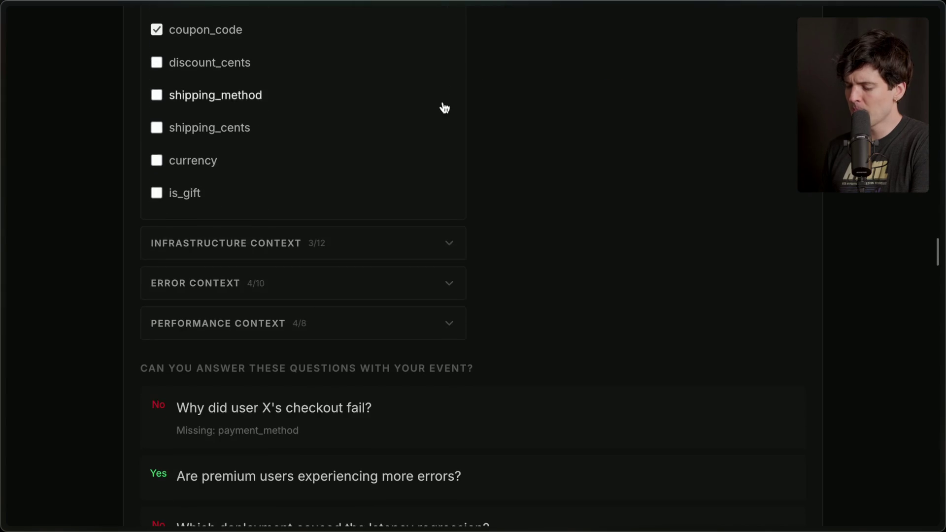
click(446, 243)
click(226, 344)
click(424, 254)
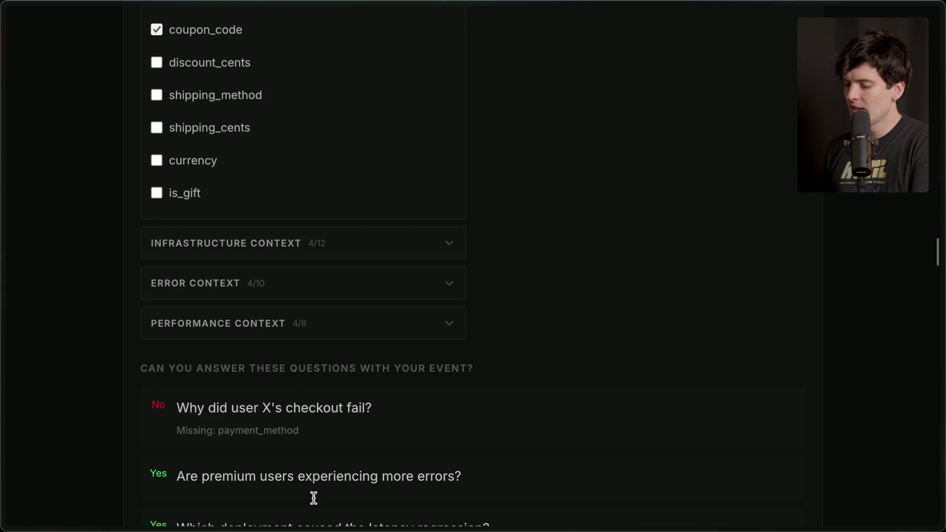
Review the checkout feature error rate question, then collapse the Business Context fields
scroll(387, 389, down, 5)
mouse_move(192, 389)
mouse_down()
mouse_move(282, 393)
mouse_move(342, 417)
mouse_up()
click(341, 416)
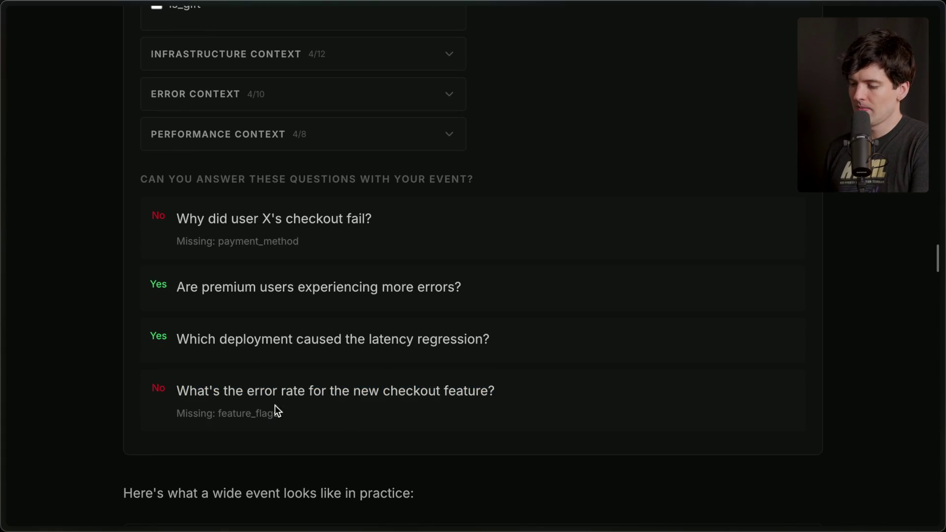
drag(286, 411, 161, 385)
click(325, 391)
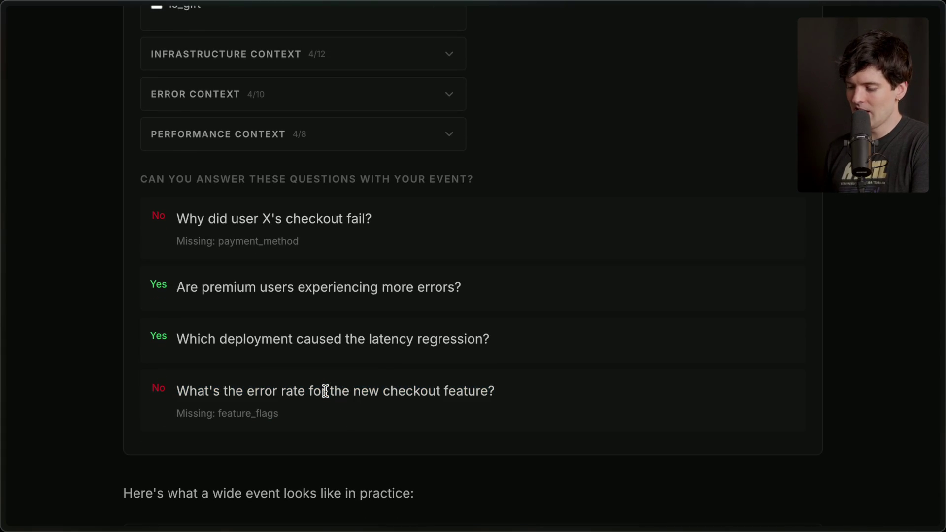
scroll(326, 391, up, 15)
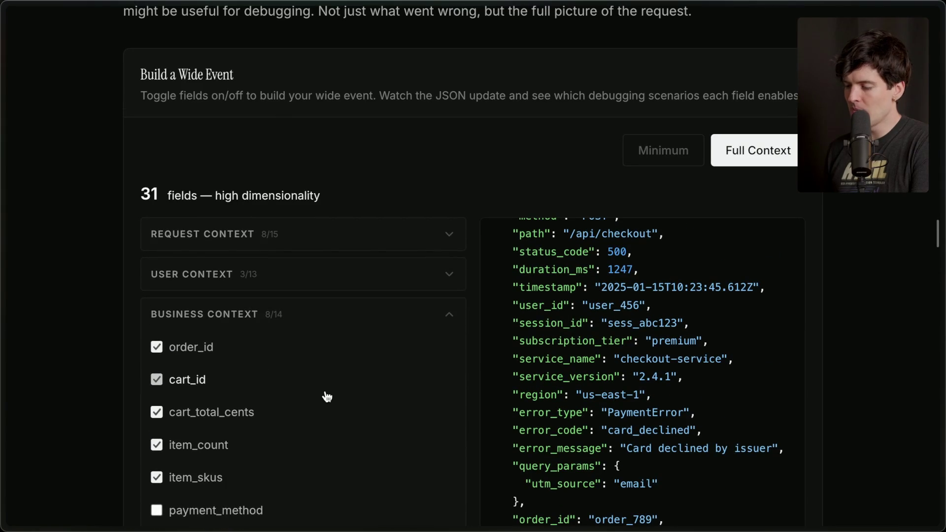
click(443, 321)
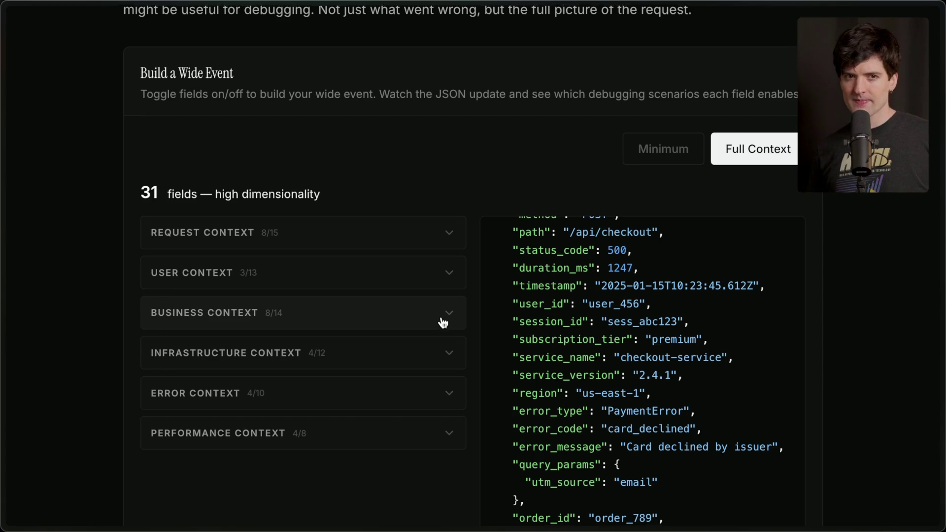
Expand the full wide-event JSON example and read through its fields
scroll(443, 321, down, 3)
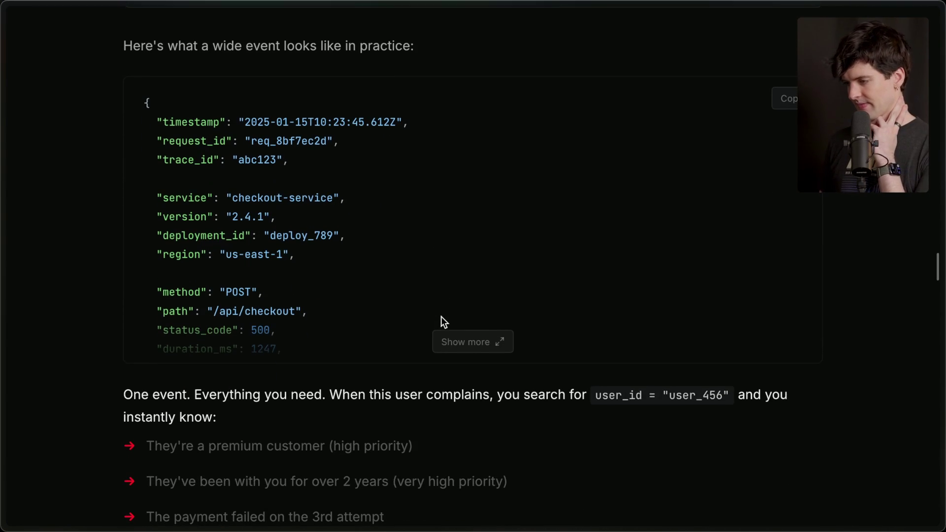
click(465, 341)
scroll(366, 382, down, 4)
scroll(366, 383, down, 4)
scroll(366, 382, up, 9)
scroll(367, 382, down, 11)
scroll(366, 382, down, 5)
scroll(367, 382, up, 17)
mouse_move(151, 184)
mouse_down()
mouse_move(276, 502)
mouse_move(305, 517)
mouse_move(337, 504)
mouse_up()
scroll(337, 504, down, 5)
scroll(386, 370, down, 5)
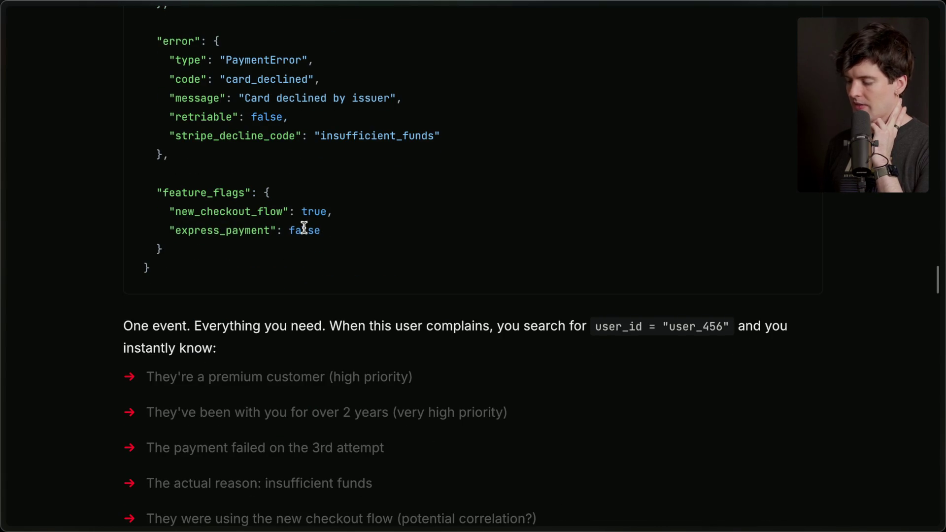
scroll(304, 228, down, 3)
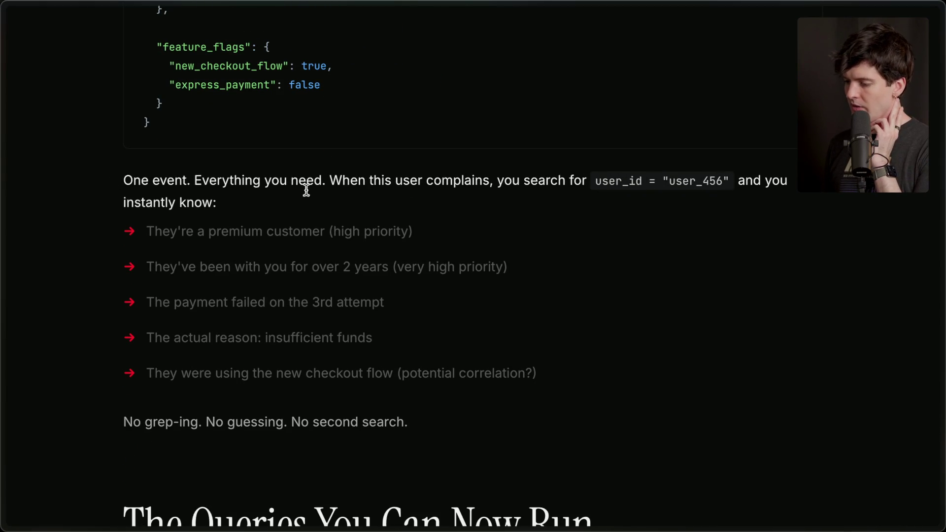
Highlight the premium customer, over 2 years, failed on 3rd attempt and insufficient funds bullets
drag(147, 231, 507, 237)
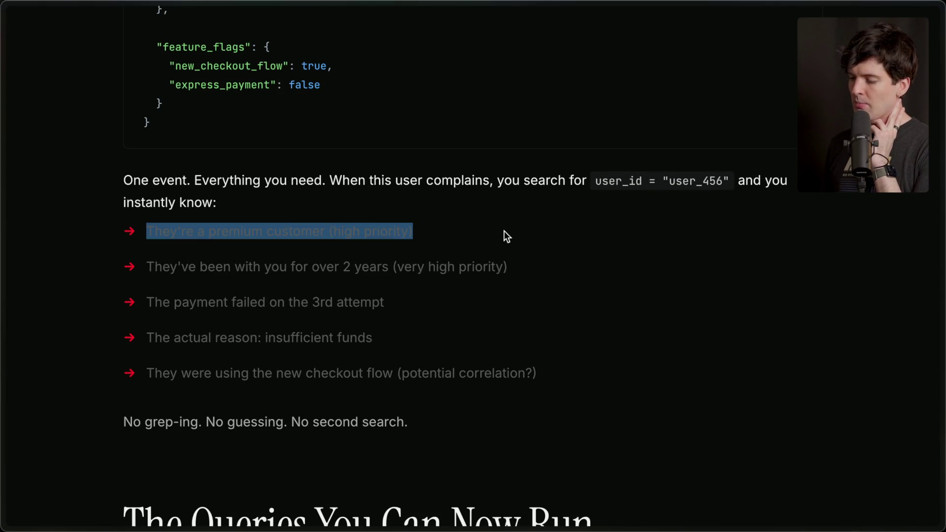
triple_click(303, 267)
triple_click(310, 302)
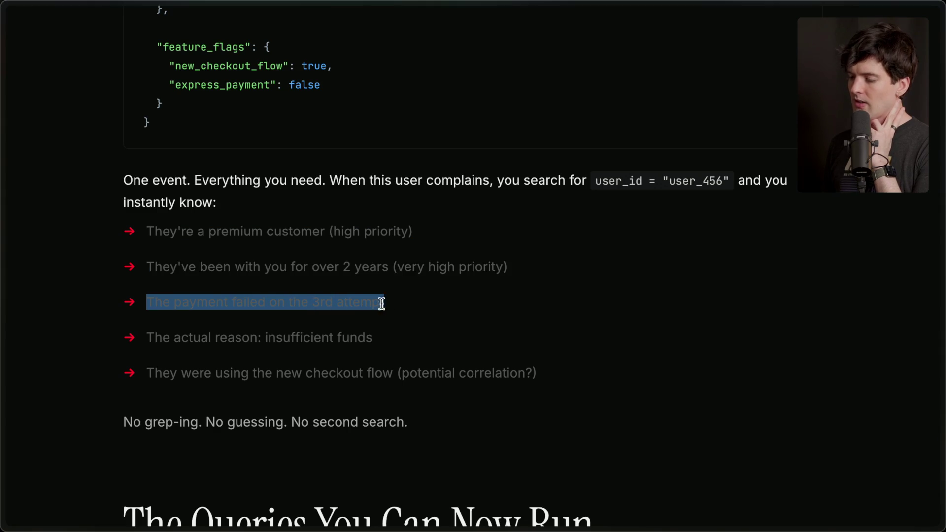
triple_click(371, 340)
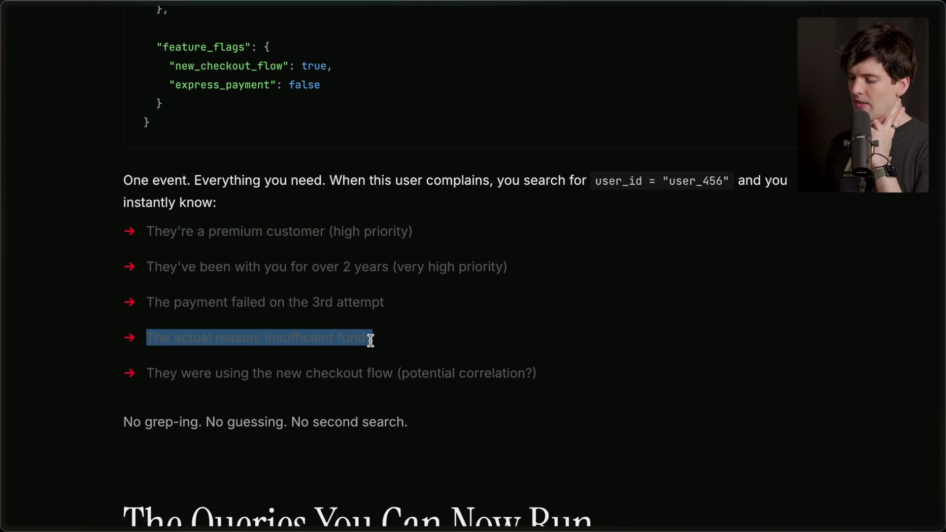
click(458, 338)
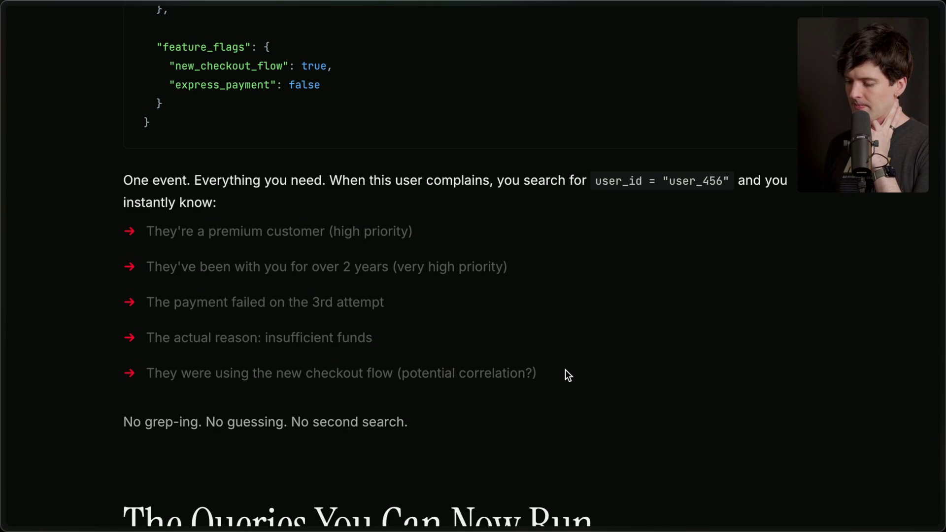
scroll(566, 371, down, 2)
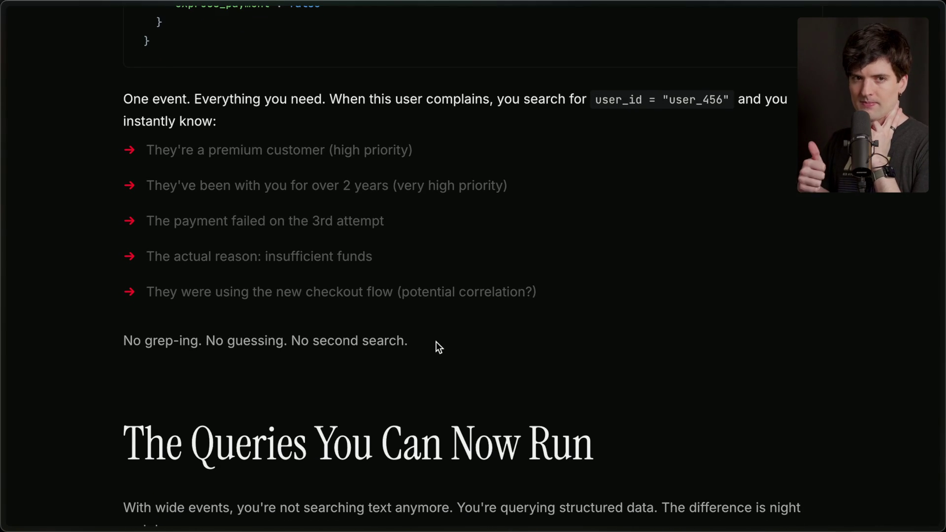
Load the 'Payment failures by decline code' preset in the Query Playground
scroll(436, 342, down, 5)
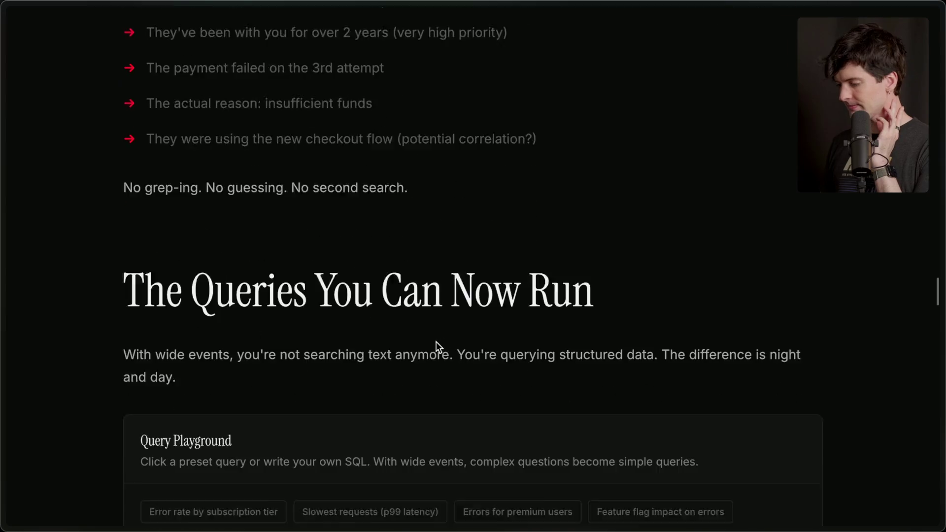
scroll(436, 342, down, 2)
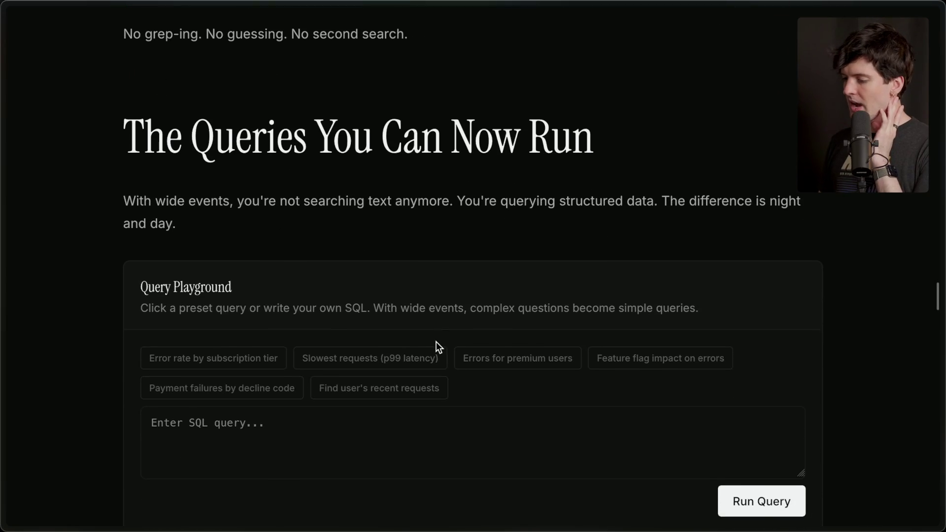
scroll(436, 345, down, 1)
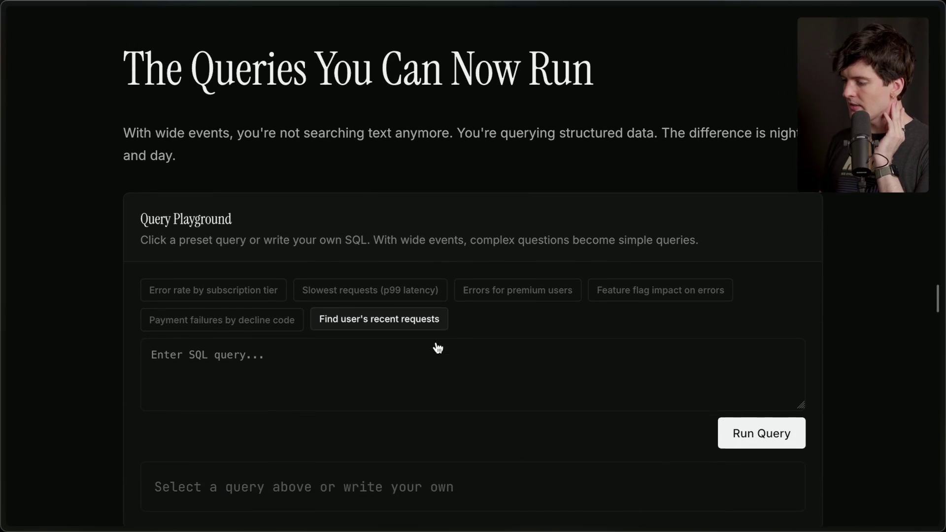
scroll(436, 342, up, 1)
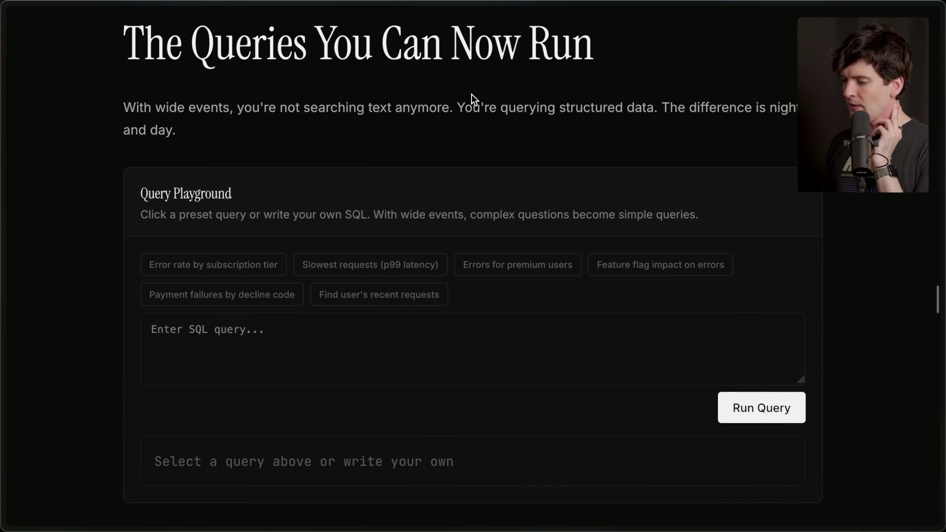
click(228, 266)
click(239, 294)
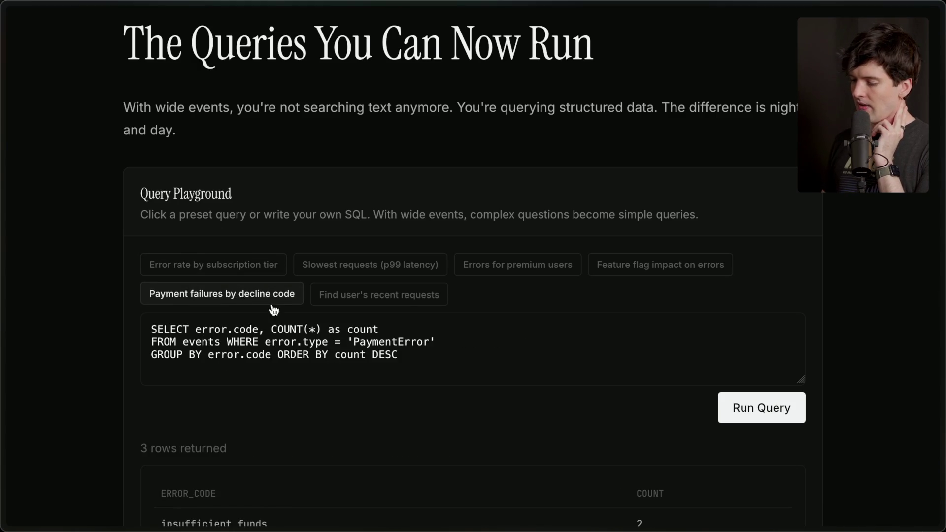
Run the decline-code query: 3 rows, insufficient_funds and card_declined at 2 each
scroll(281, 359, down, 2)
drag(149, 274, 434, 315)
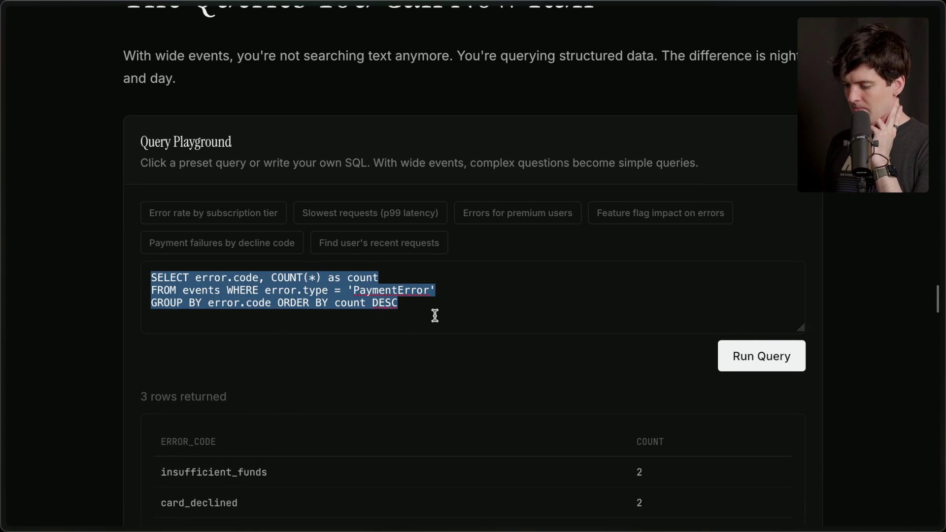
click(435, 315)
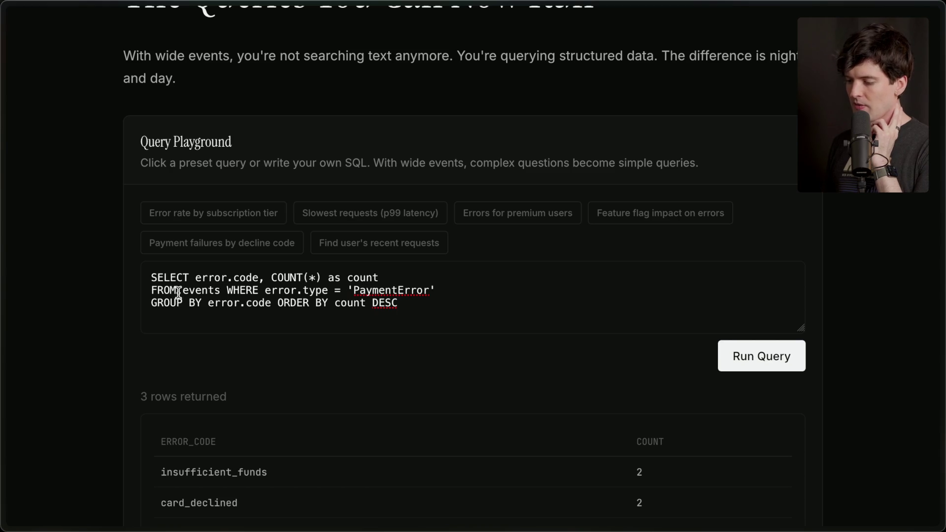
click(743, 365)
scroll(396, 380, down, 3)
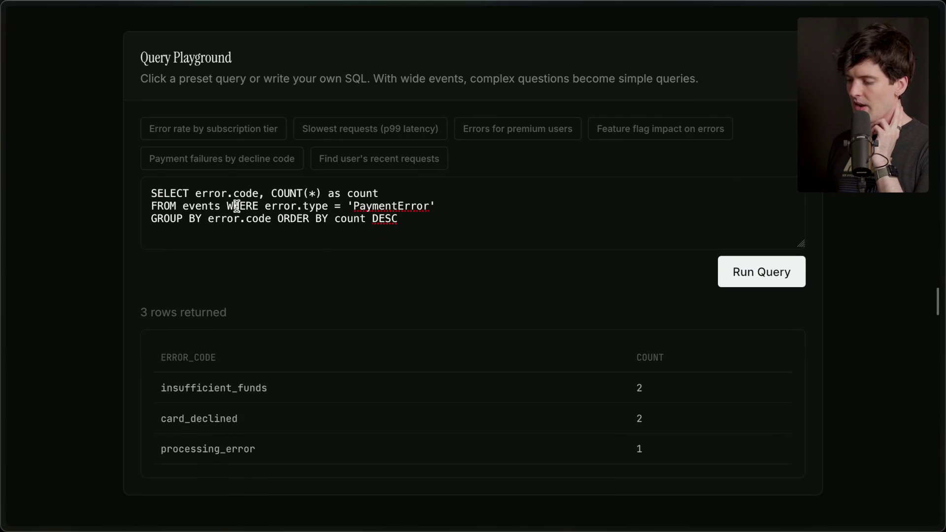
scroll(303, 285, down, 5)
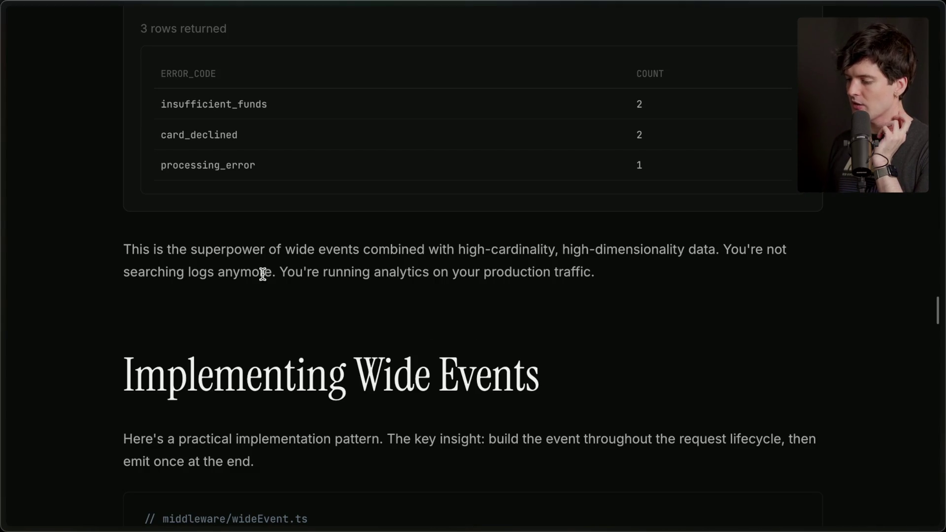
Highlight the production-traffic analytics sentence and scroll to the wideEvent.ts middleware example
drag(278, 272, 605, 281)
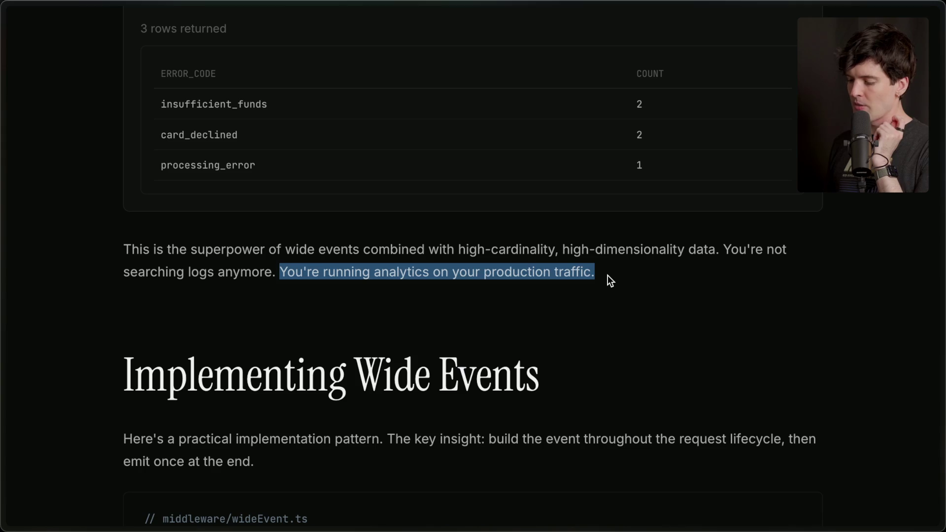
click(608, 275)
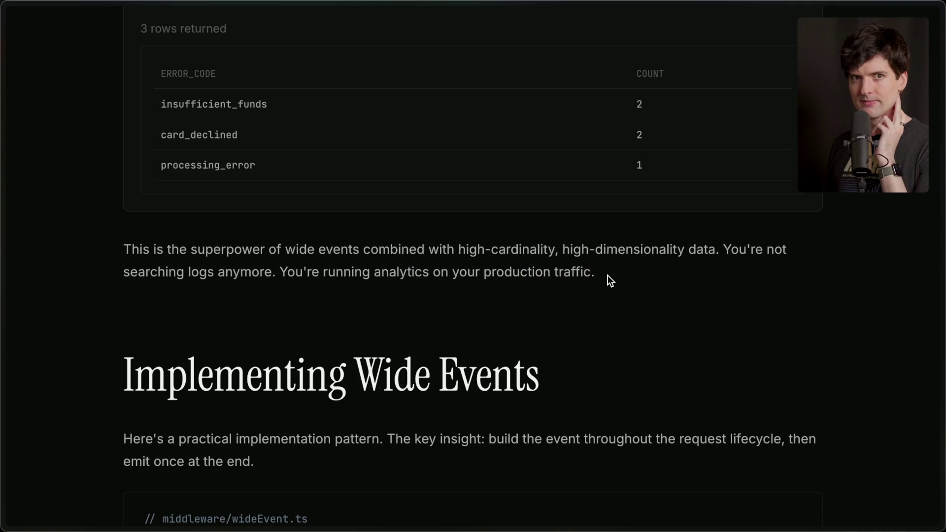
scroll(608, 275, down, 5)
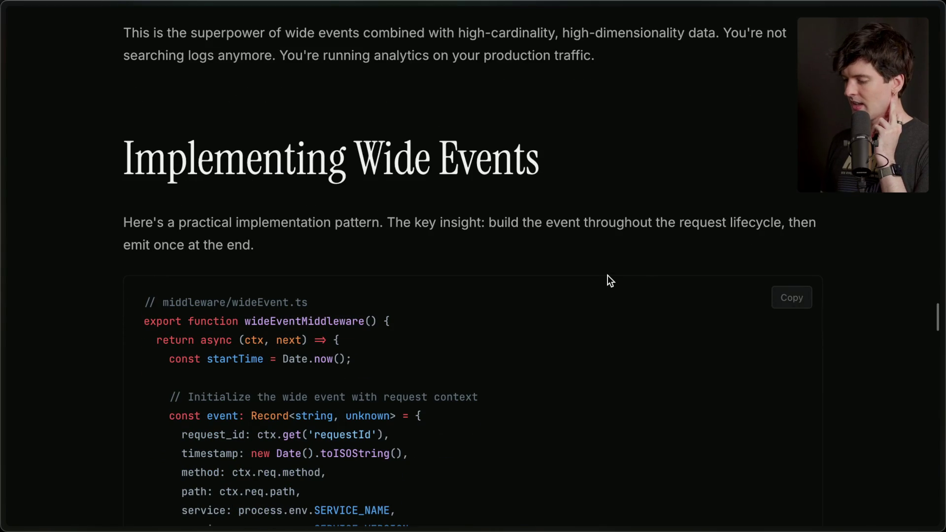
scroll(608, 275, down, 1)
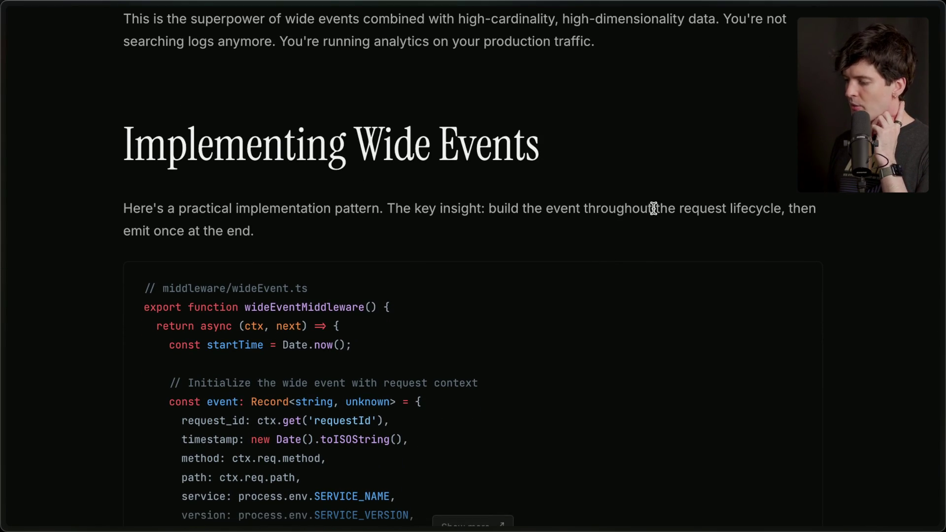
drag(126, 227, 315, 226)
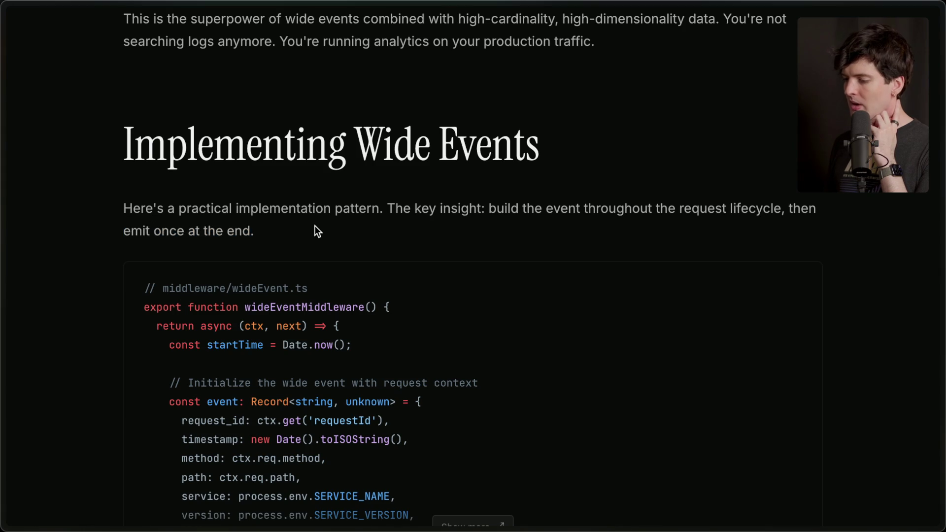
Expand the middleware code example and highlight the event object and ctx.set('wideEvent', event) line
click(314, 226)
scroll(315, 226, down, 3)
click(454, 398)
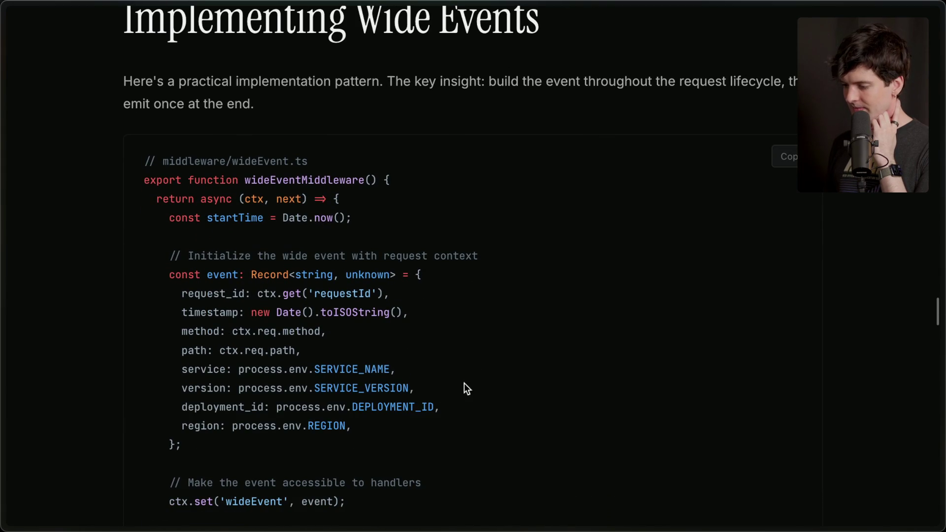
drag(164, 271, 219, 458)
click(219, 458)
scroll(219, 458, down, 2)
scroll(219, 458, down, 4)
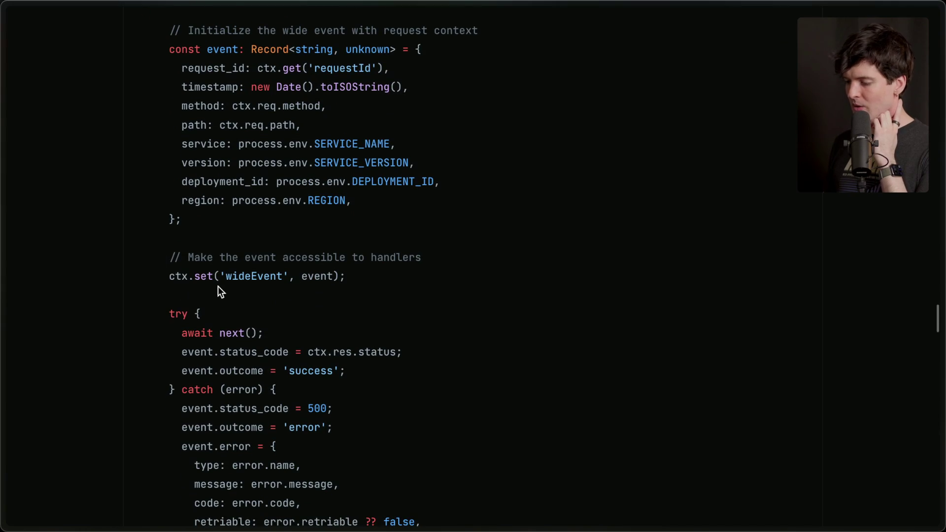
drag(169, 276, 447, 276)
click(446, 276)
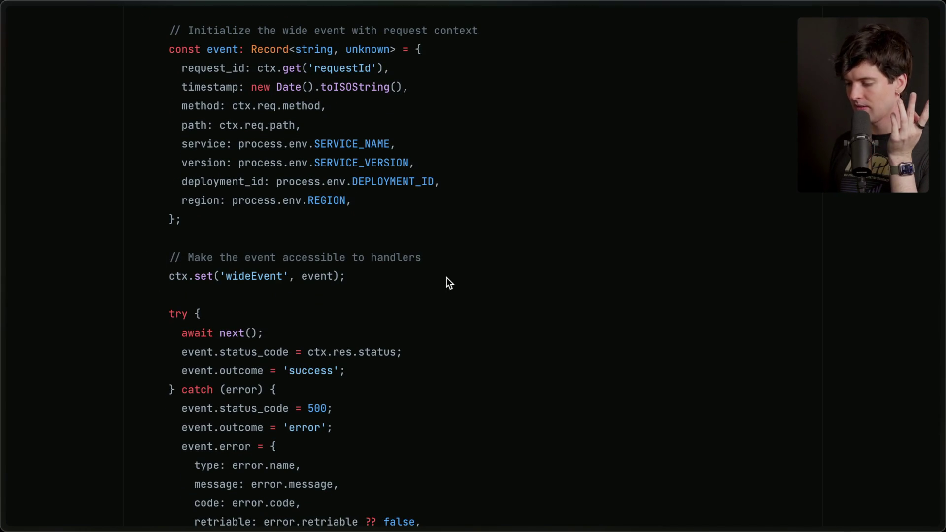
Read through the rest of the middleware down to the logger.info(event) line
scroll(338, 277, up, 6)
scroll(338, 279, down, 2)
scroll(338, 282, down, 5)
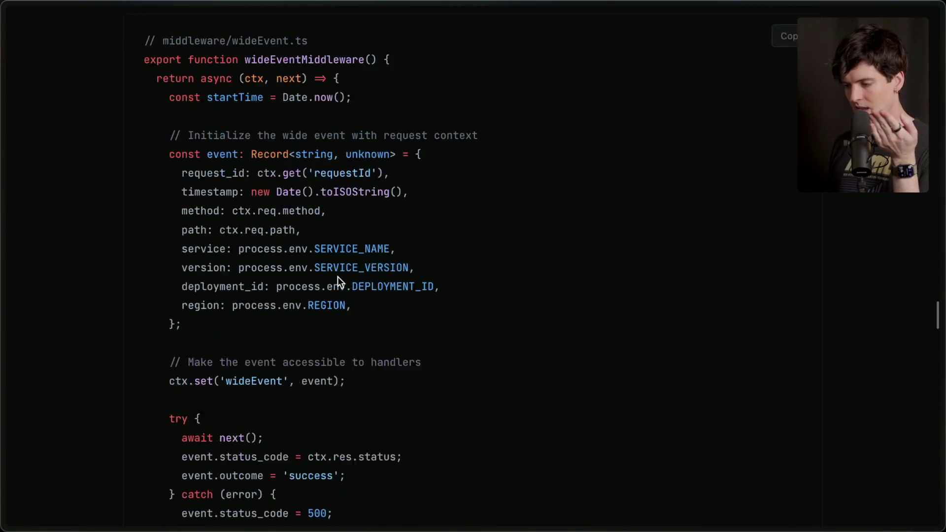
scroll(338, 276, down, 2)
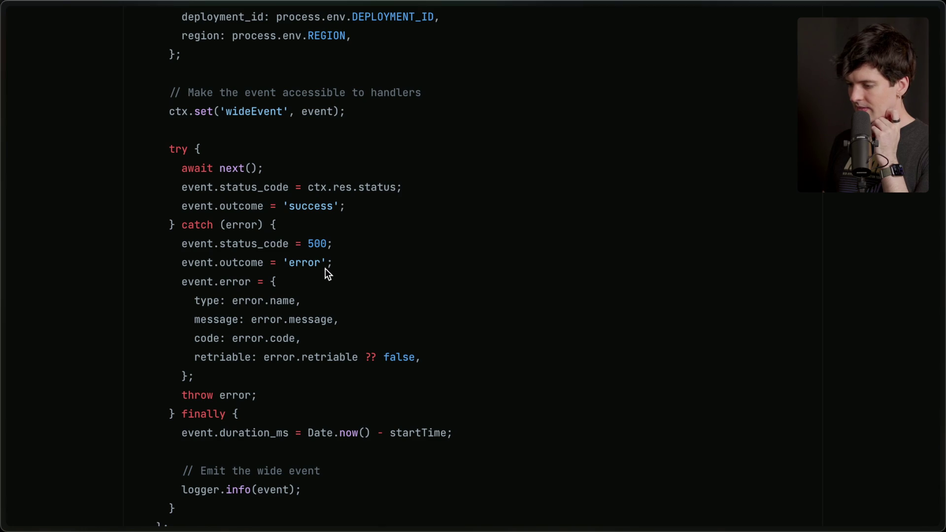
scroll(312, 259, down, 2)
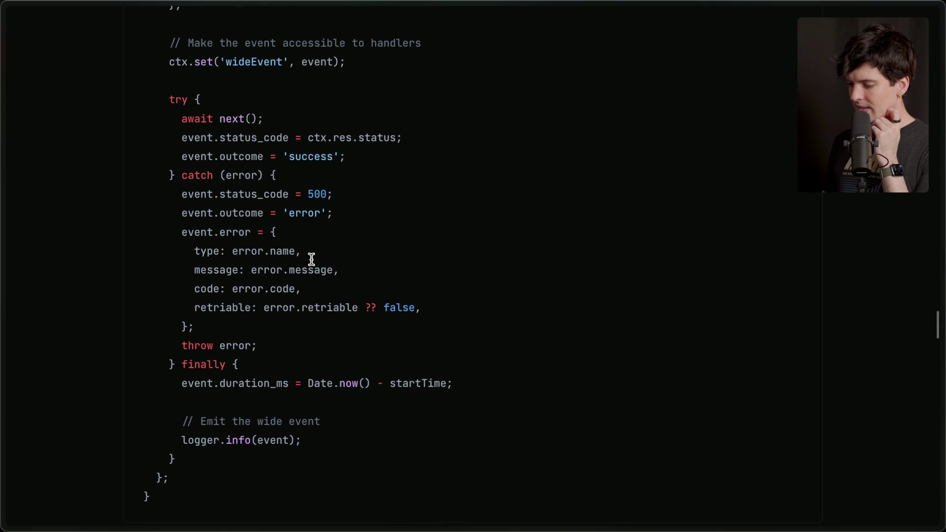
scroll(311, 259, up, 1)
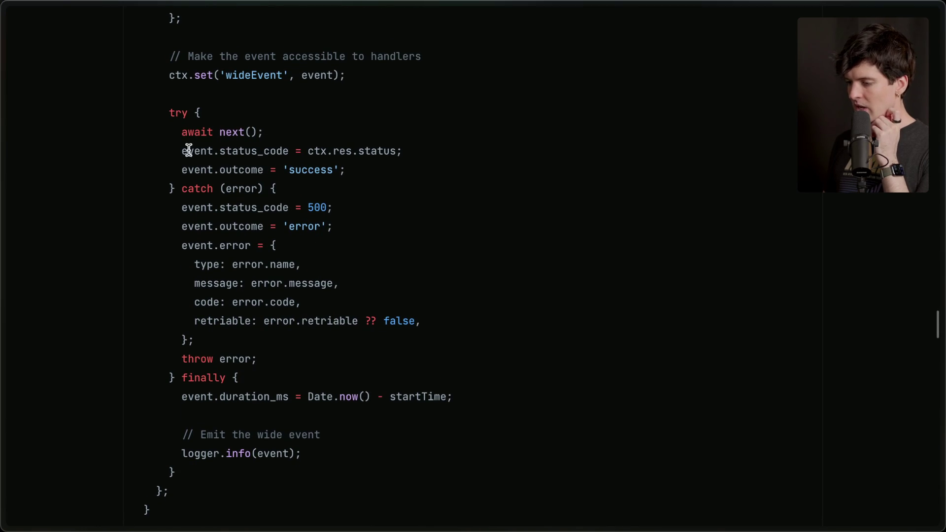
scroll(196, 79, up, 5)
scroll(196, 79, down, 4)
scroll(196, 76, down, 3)
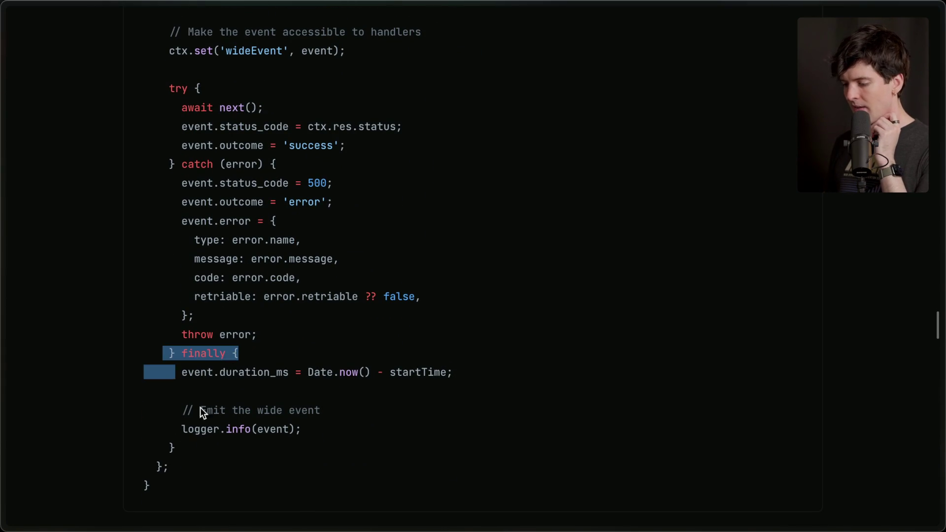
drag(180, 429, 334, 435)
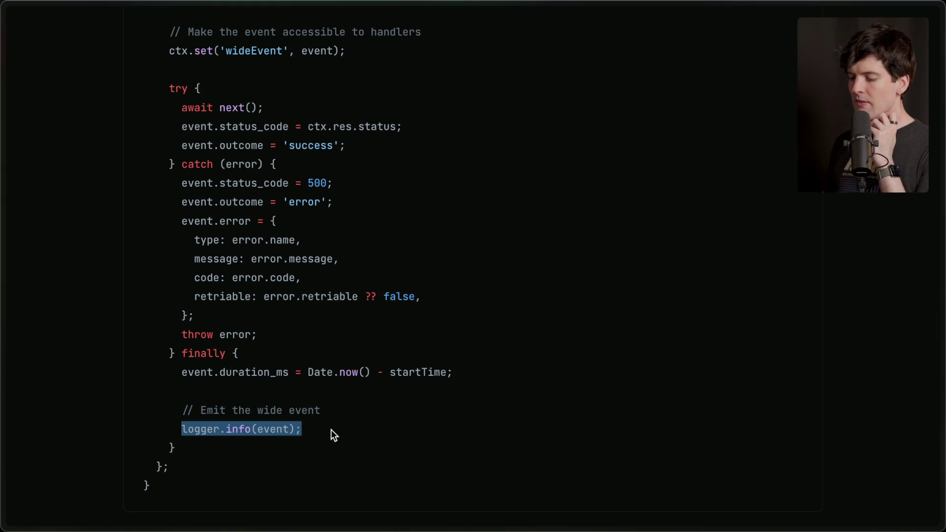
click(331, 430)
Expand the checkout handler code example to full length
scroll(331, 430, down, 5)
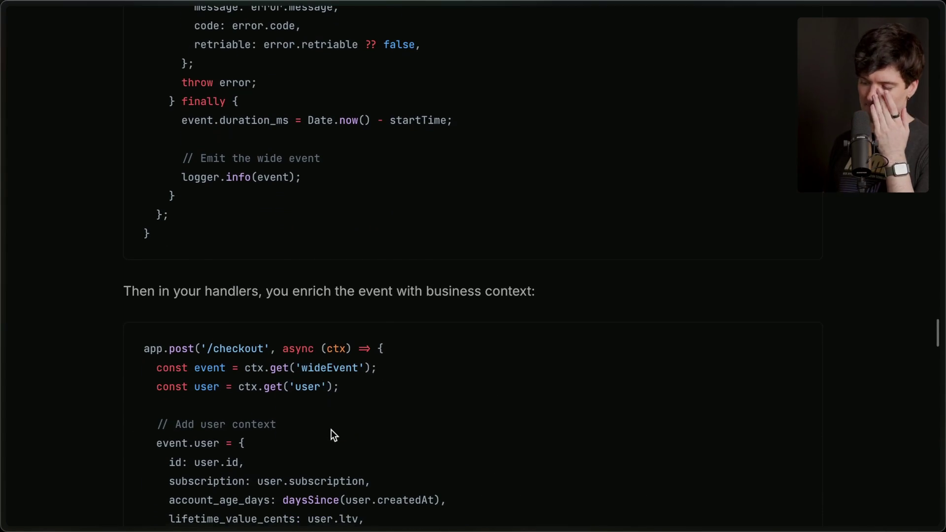
scroll(332, 435, up, 3)
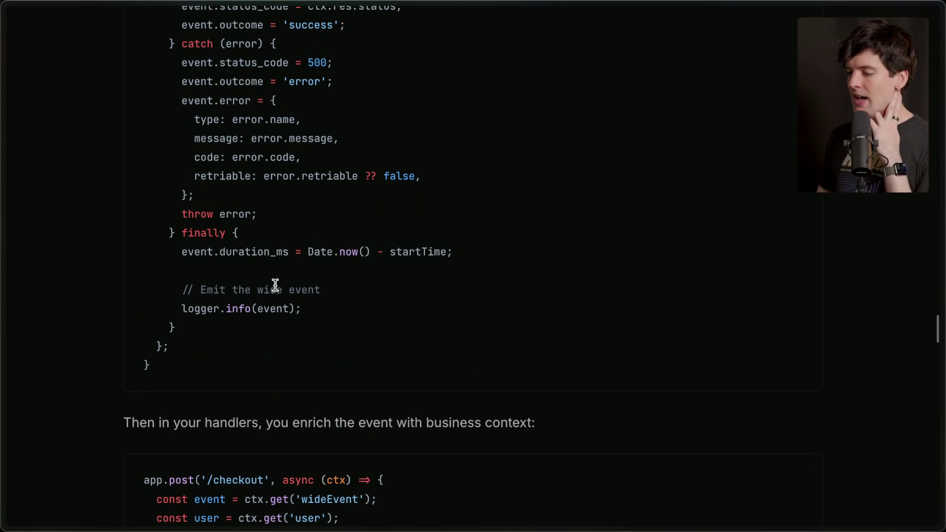
scroll(275, 285, down, 5)
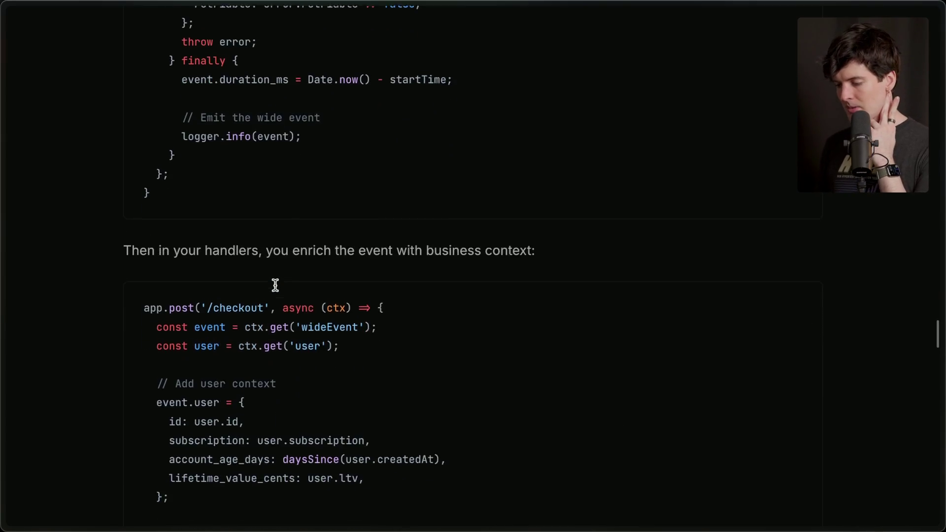
scroll(275, 285, down, 1)
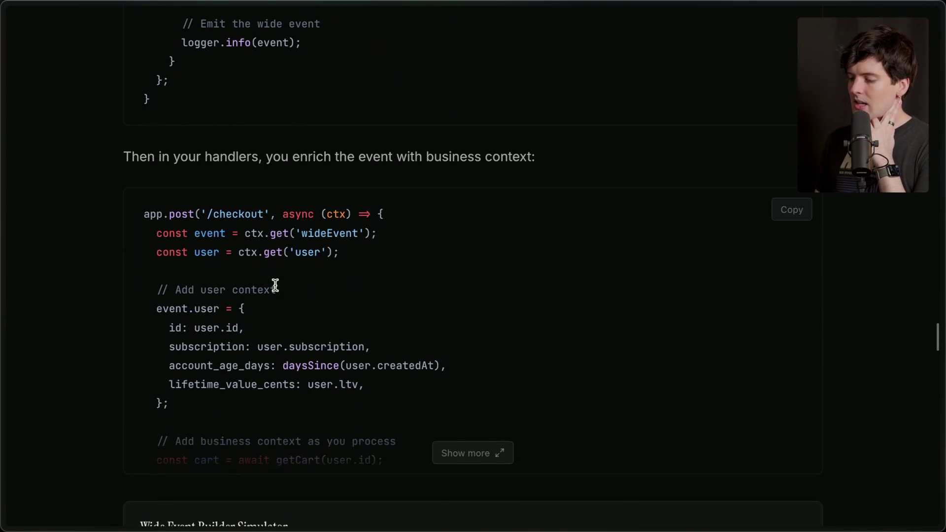
scroll(275, 285, down, 1)
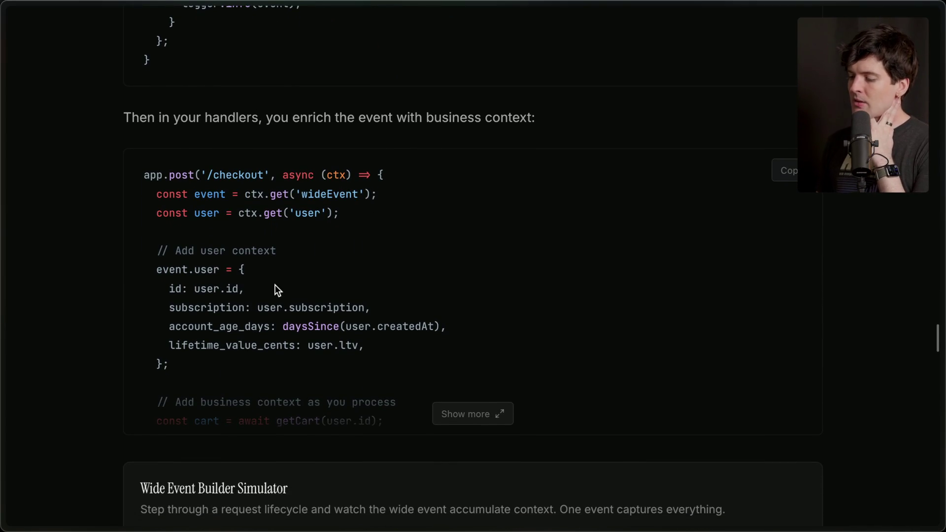
click(447, 411)
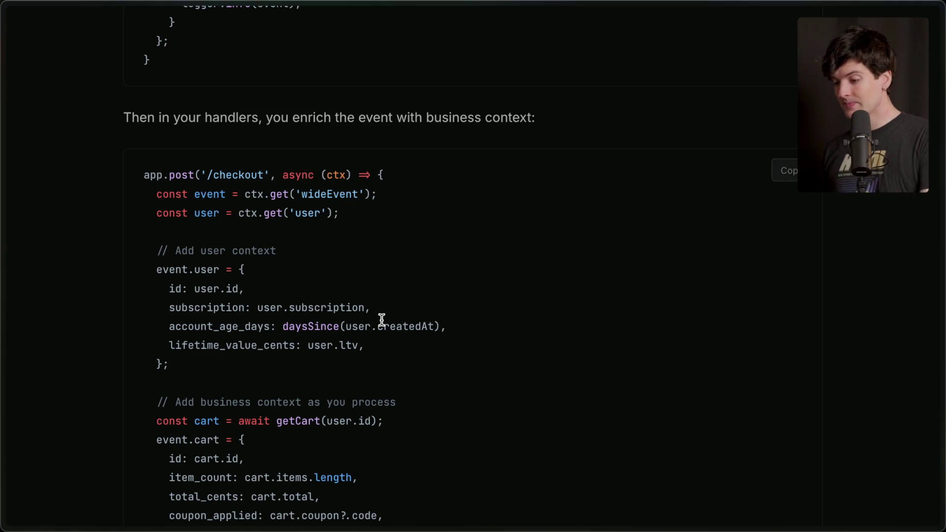
scroll(382, 321, down, 3)
Switch from the browser over to Cursor
key(super+Tab)
key(super+shift+Tab)
key(super+Tab)
key(super+Tab)
key(super+Tab)
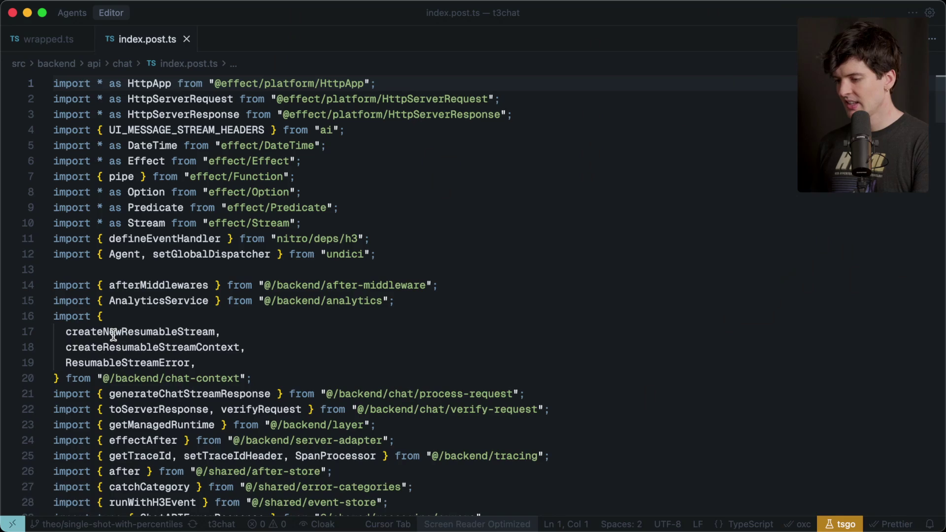
Find the span annotation recording error.message as http.request.error_message in index.post.ts
scroll(113, 335, down, 10)
scroll(113, 335, down, 2)
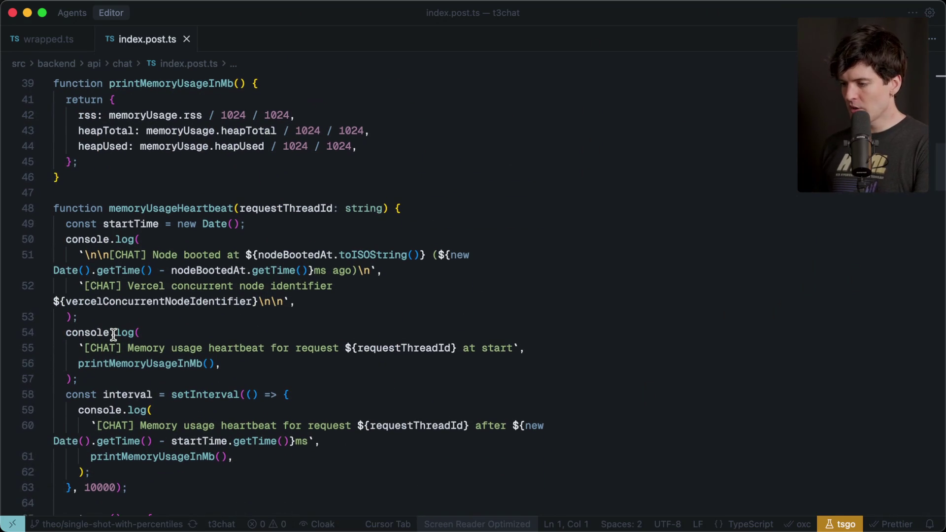
scroll(162, 203, down, 10)
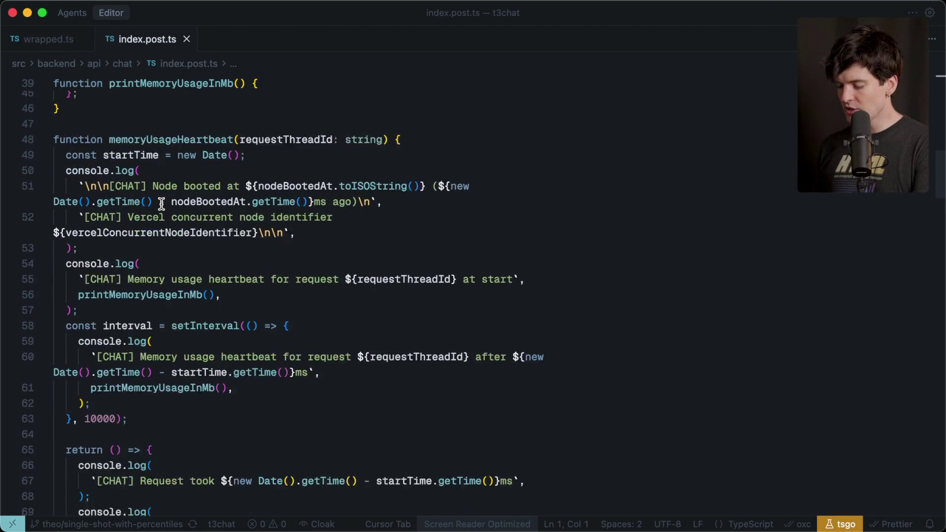
scroll(161, 203, down, 7)
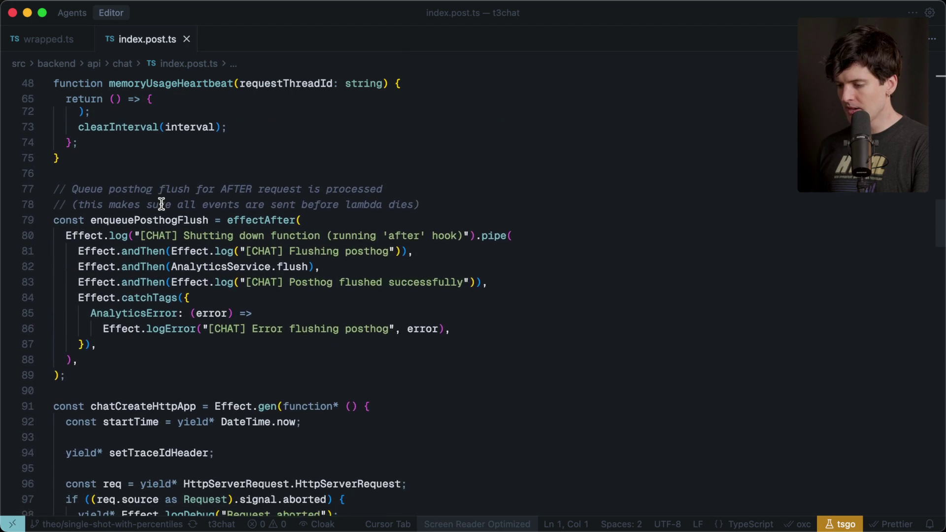
scroll(162, 204, down, 7)
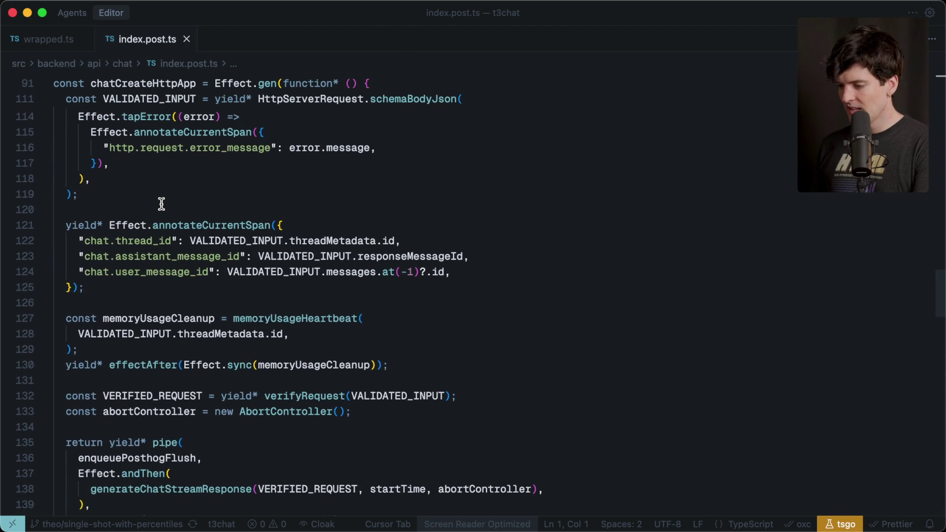
scroll(161, 204, up, 4)
scroll(162, 203, down, 1)
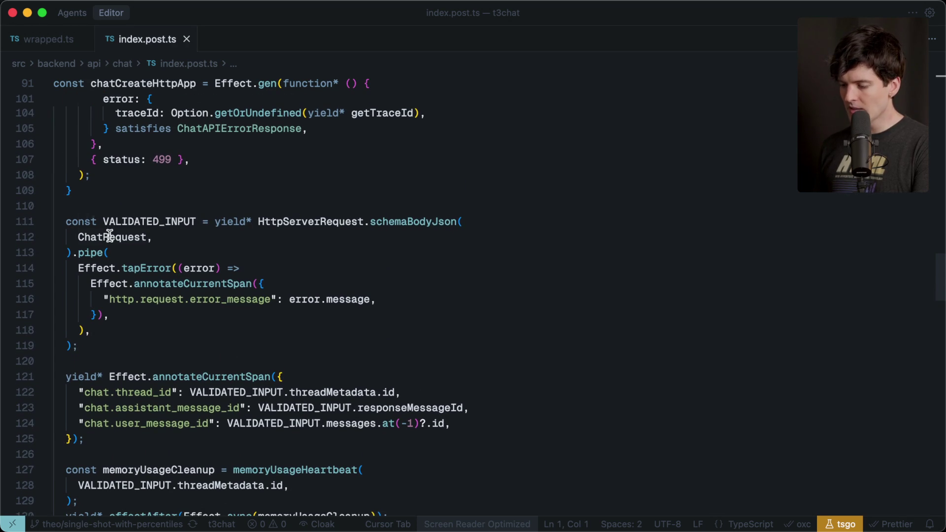
mouse_move(86, 261)
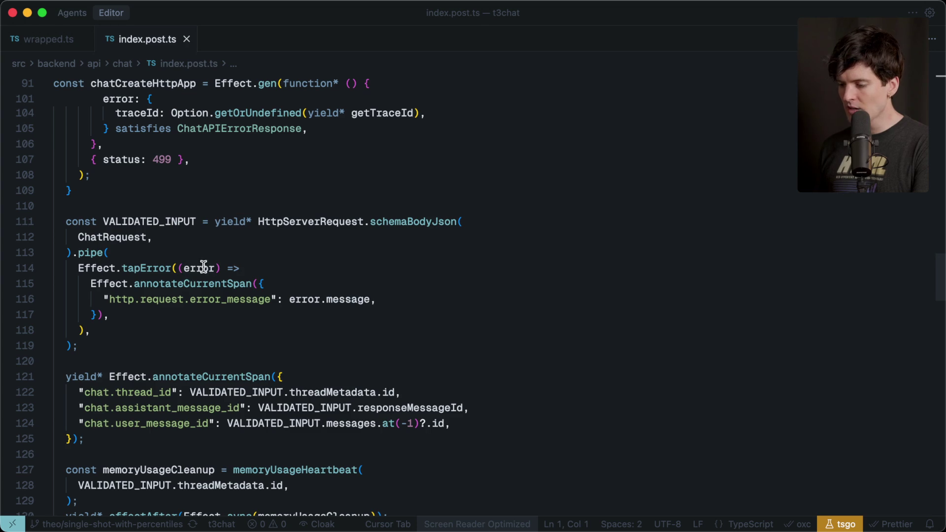
mouse_move(101, 284)
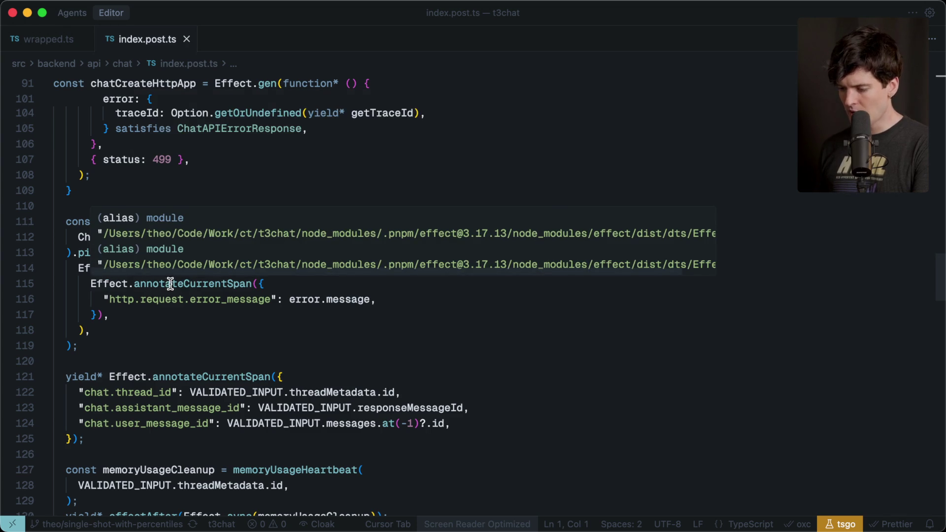
drag(97, 299, 186, 299)
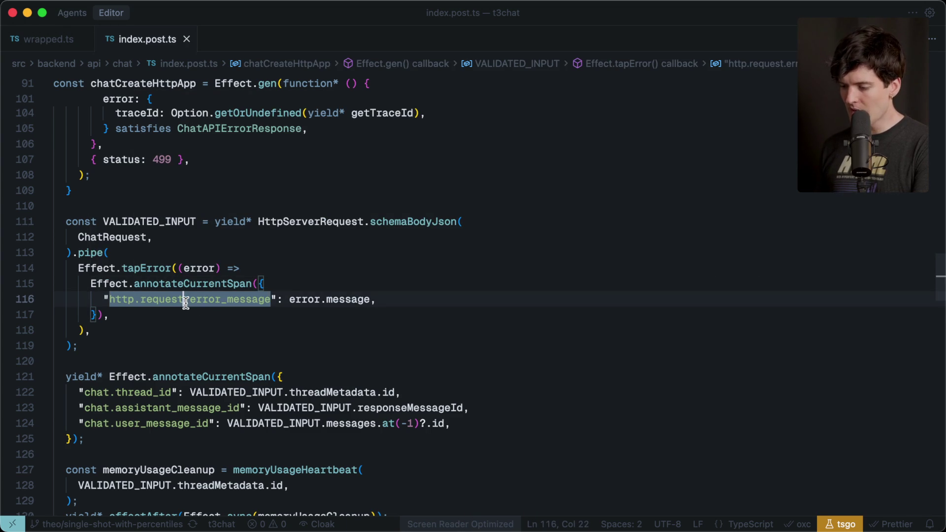
drag(290, 299, 383, 298)
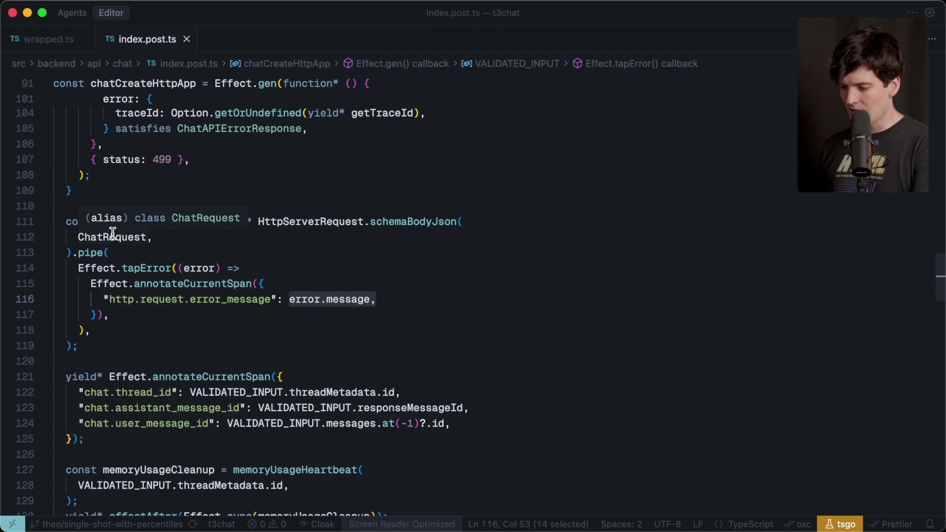
drag(92, 299, 433, 292)
click(178, 348)
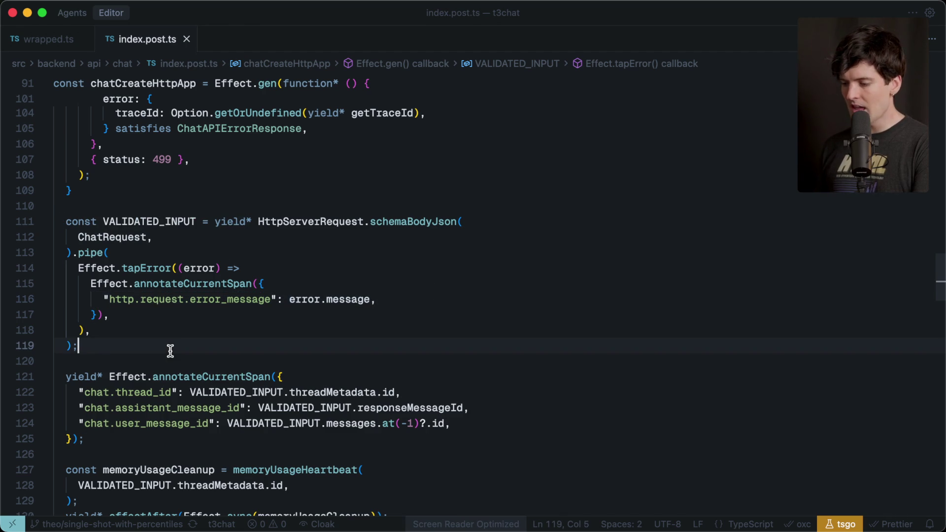
Highlight the chat.thread_id, assistant_message_id and user_message_id annotations, then the annotateCurrentSpan name
scroll(170, 350, down, 3)
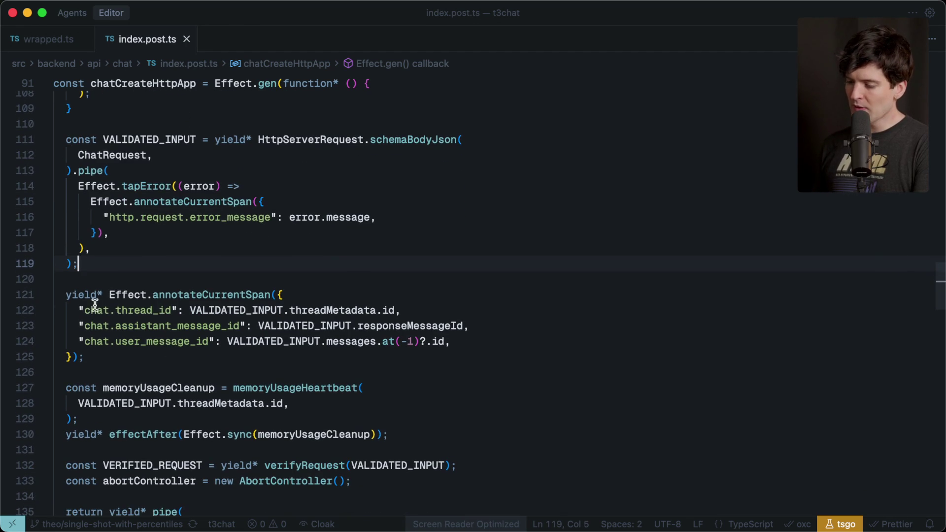
drag(80, 310, 416, 309)
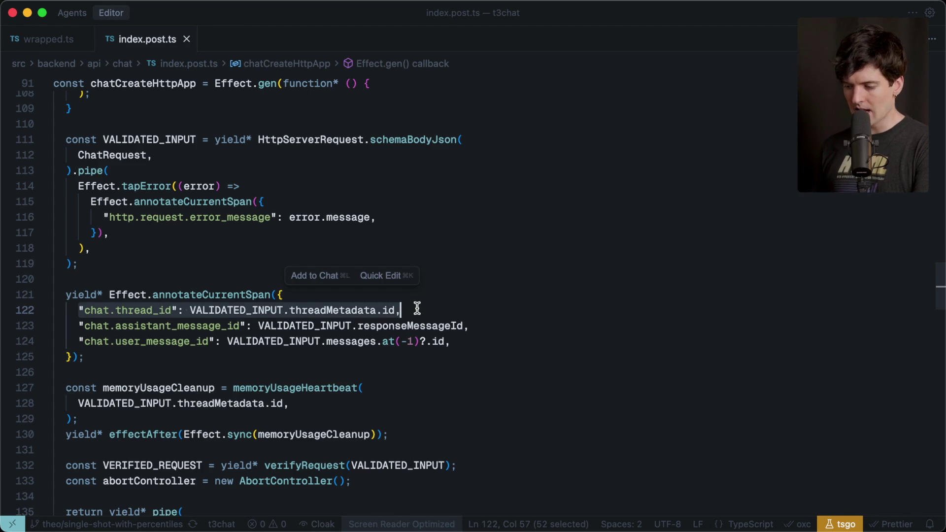
double_click(138, 324)
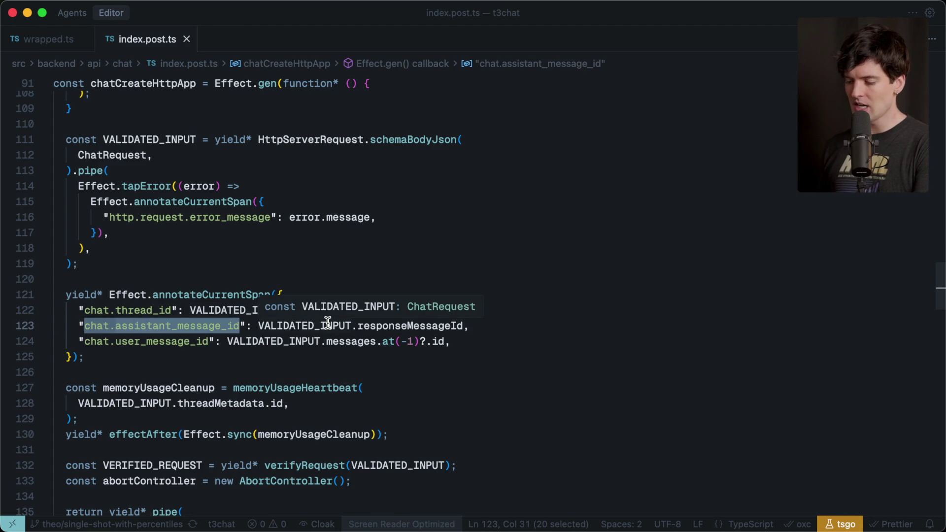
double_click(134, 341)
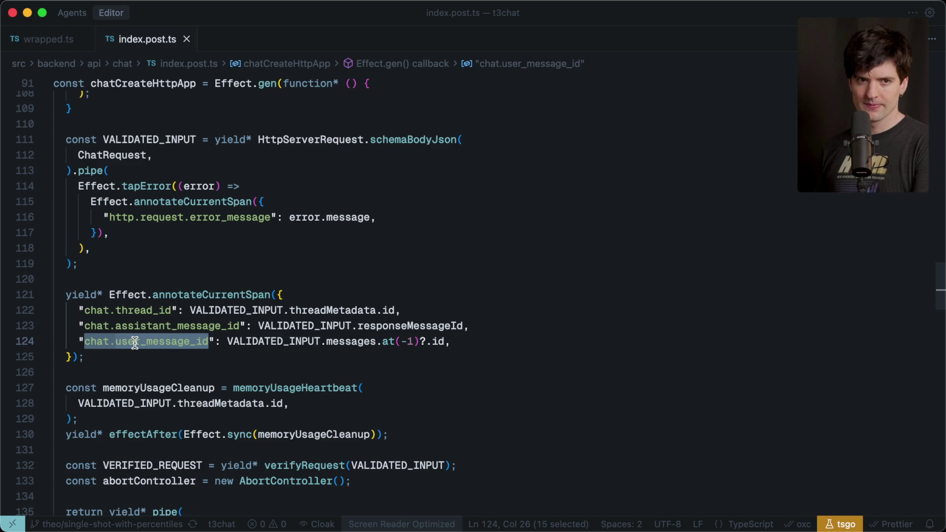
scroll(134, 342, down, 5)
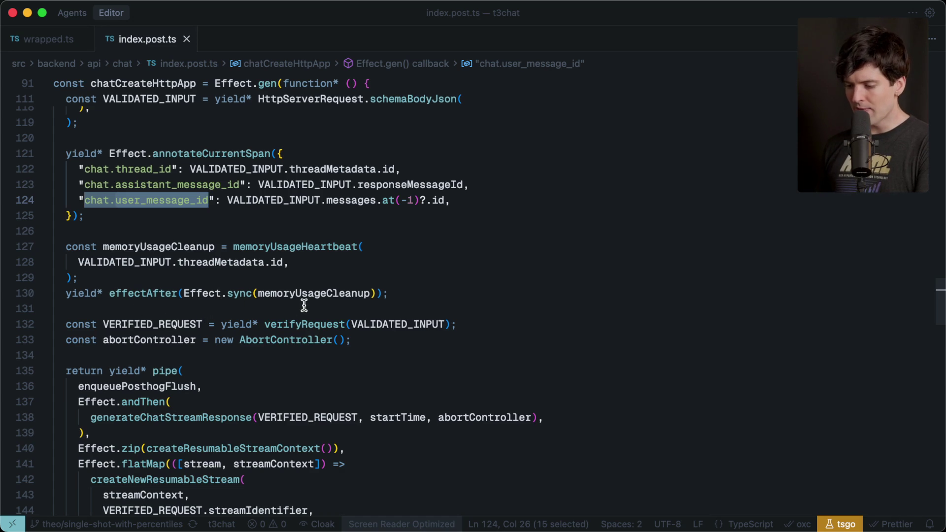
double_click(193, 152)
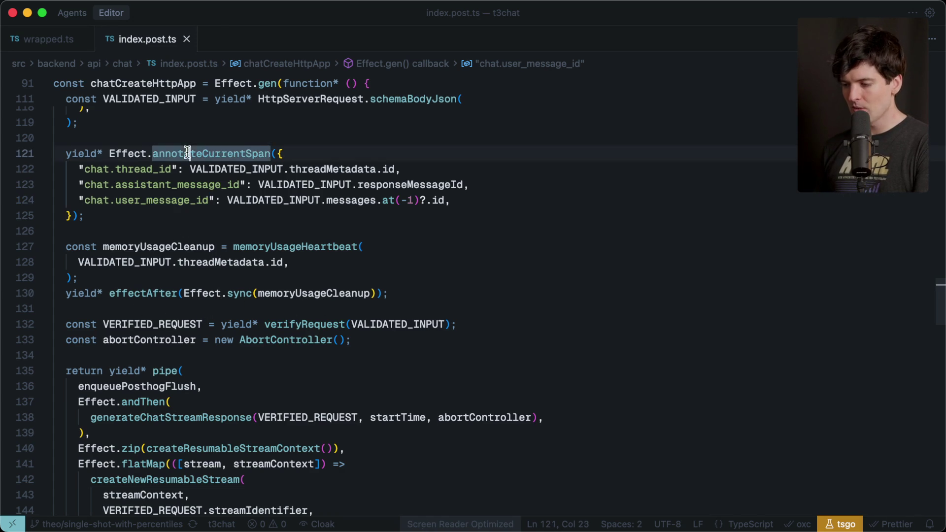
Search the workspace for annotateCurrentSpan and open the get-model-messages.ts result
key(super+shift+f)
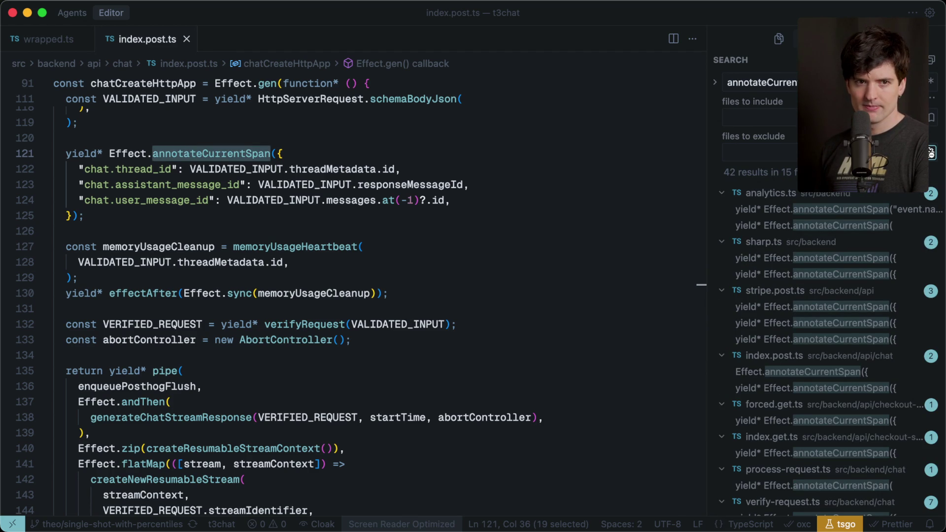
scroll(810, 337, down, 5)
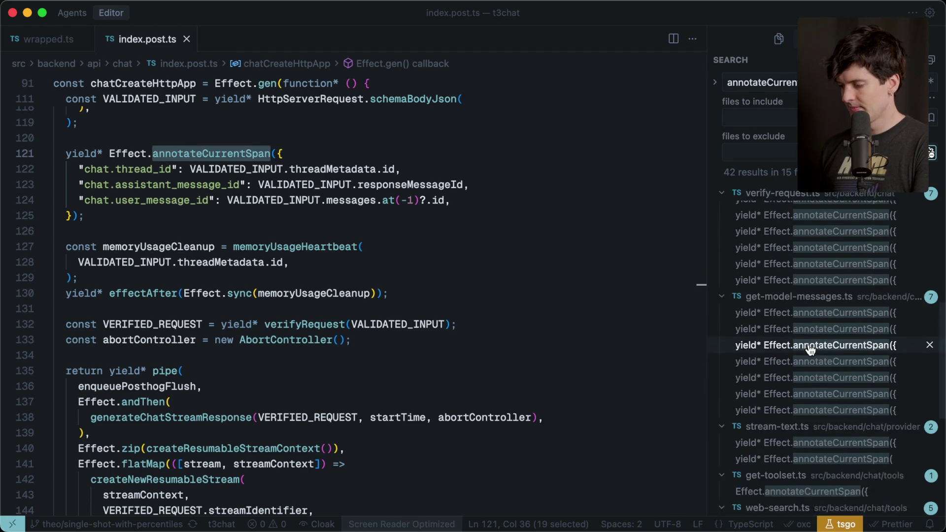
click(827, 278)
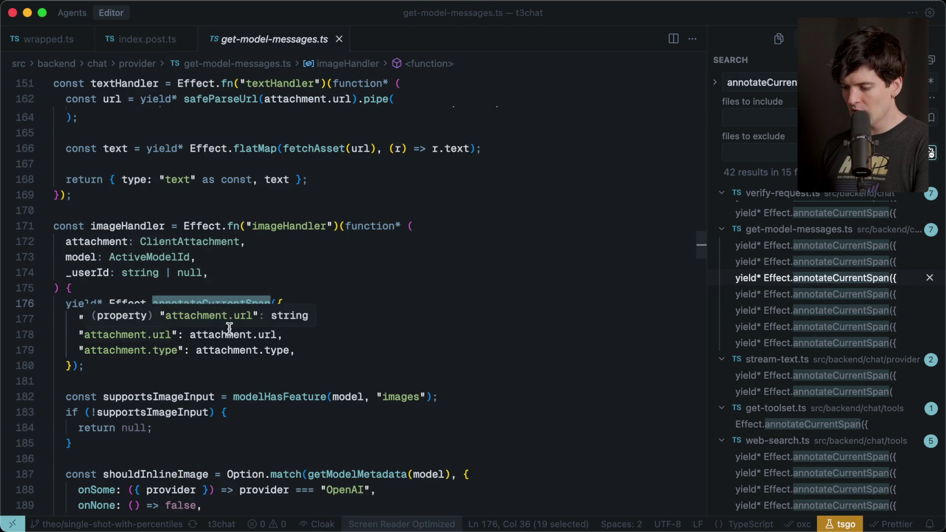
Highlight imageHandler's span annotation for attachment.key, attachment.url and attachment.type
drag(138, 370, 52, 308)
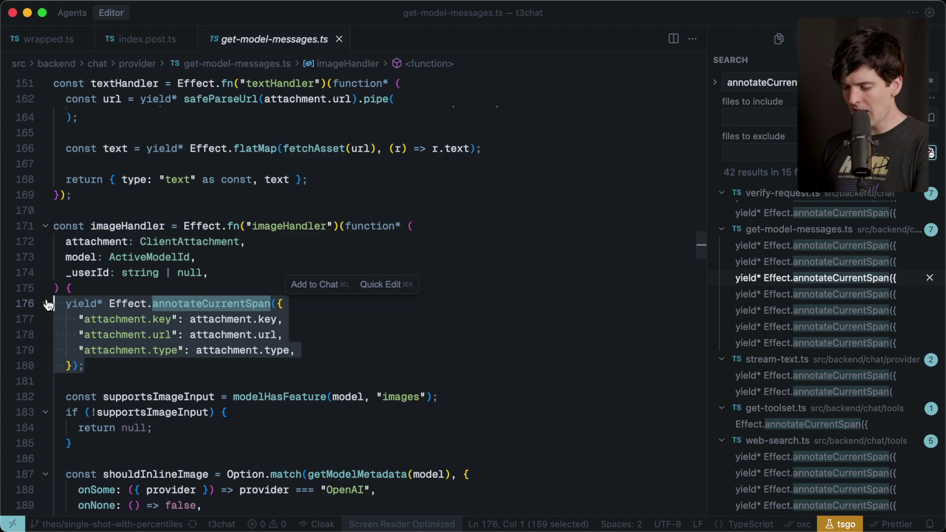
click(105, 370)
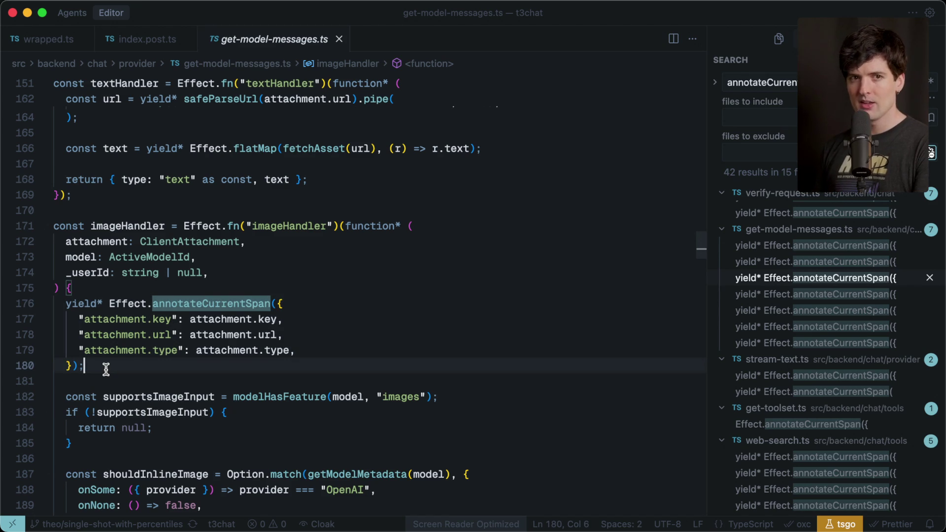
scroll(106, 369, down, 5)
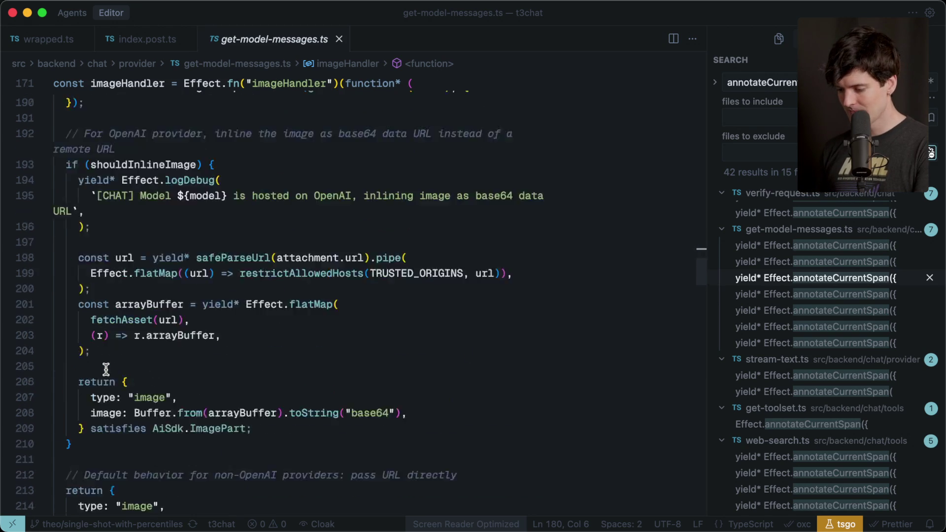
scroll(106, 369, up, 7)
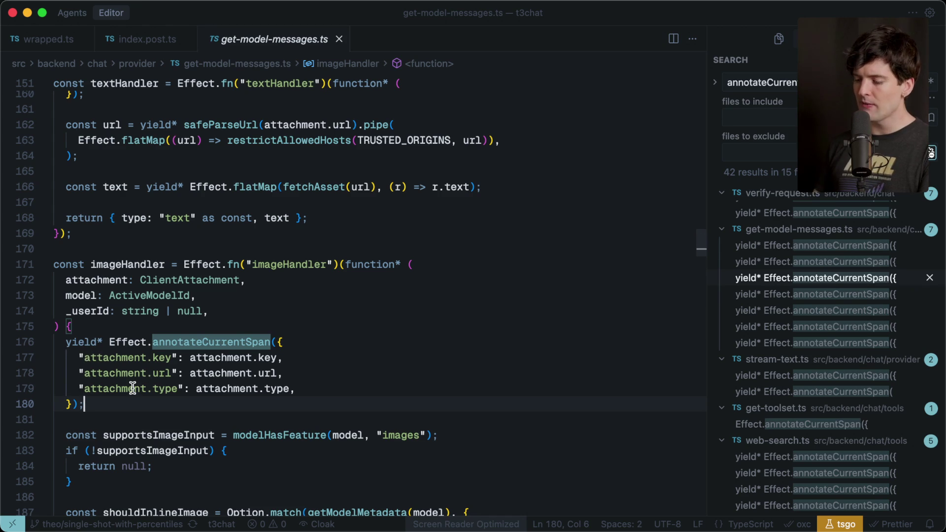
mouse_move(131, 388)
click(117, 420)
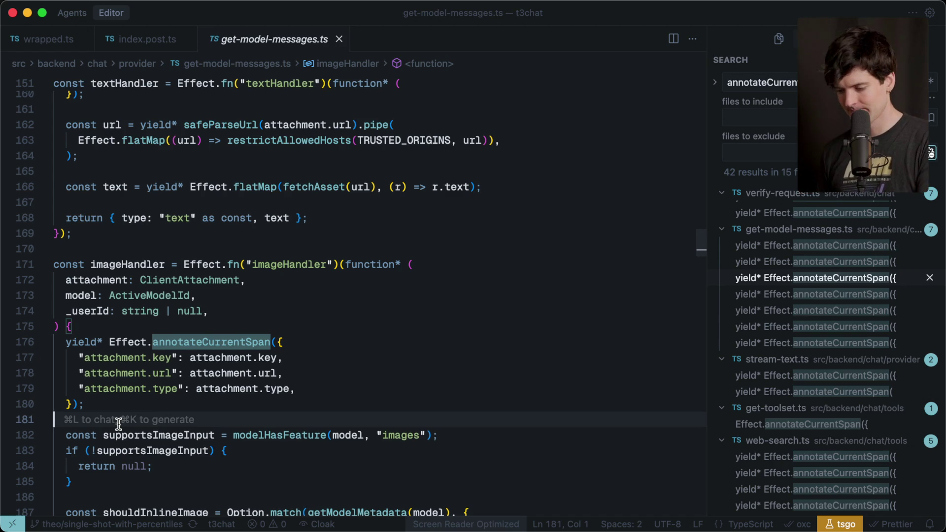
Read on through the pdfHandler code in get-model-messages.ts
scroll(119, 424, down, 7)
scroll(119, 423, down, 9)
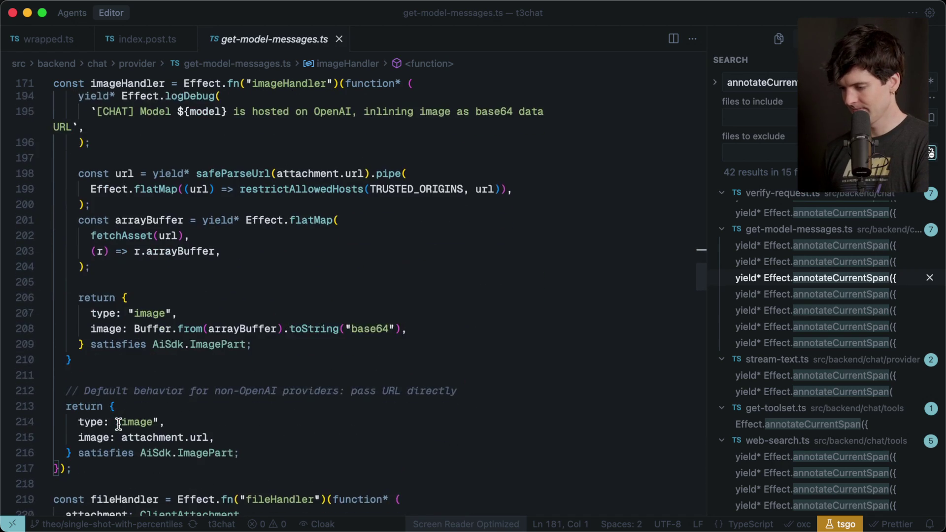
scroll(118, 423, down, 11)
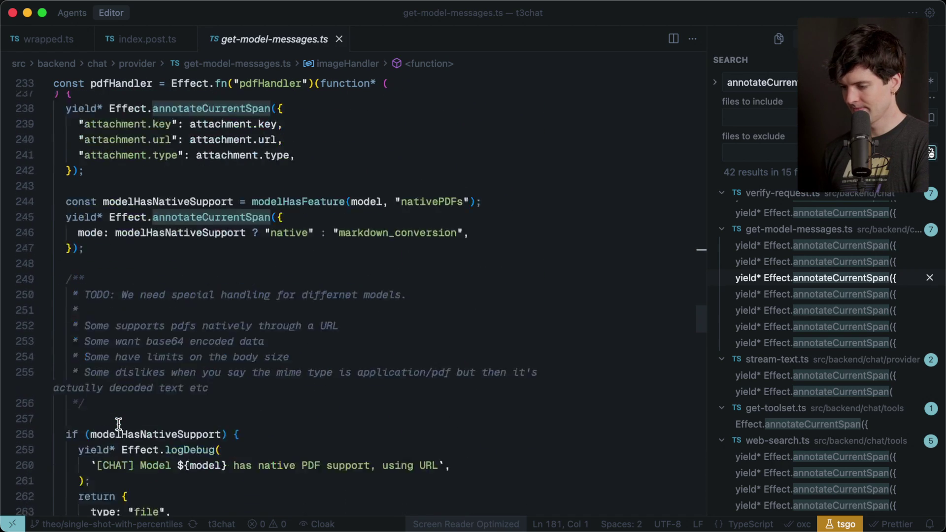
scroll(119, 423, up, 5)
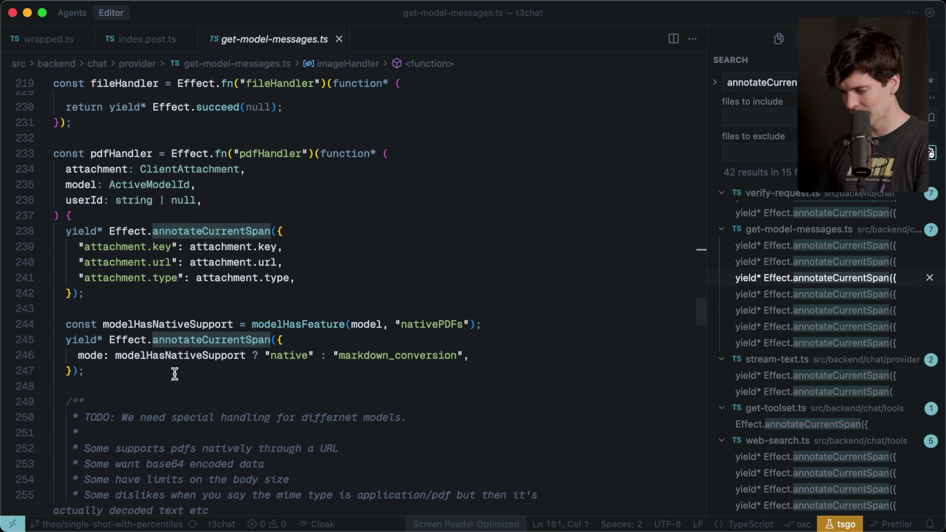
scroll(232, 385, down, 8)
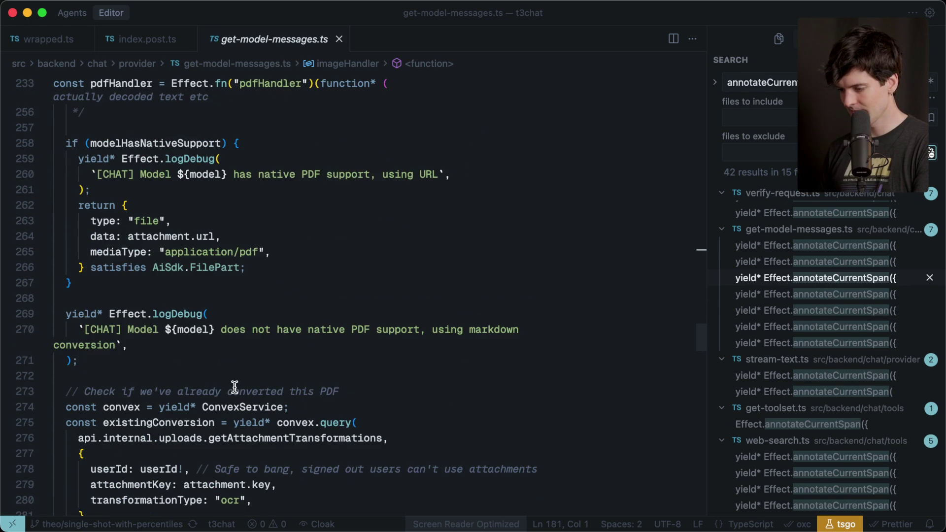
scroll(208, 201, up, 6)
Scroll index.post.ts down to the ParseError handler and highlight its logError calls
scroll(219, 224, down, 10)
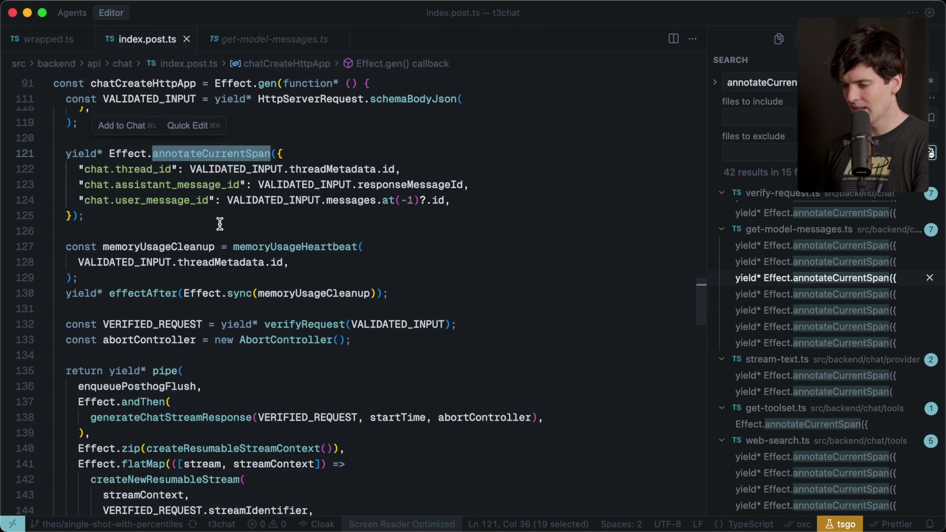
scroll(219, 223, down, 1)
scroll(219, 224, down, 3)
scroll(220, 223, down, 3)
scroll(220, 224, down, 3)
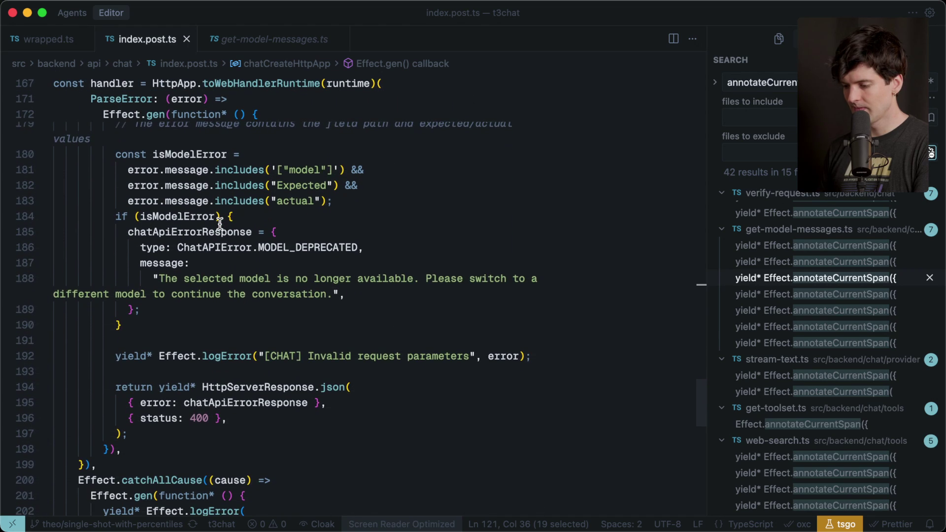
scroll(219, 223, down, 2)
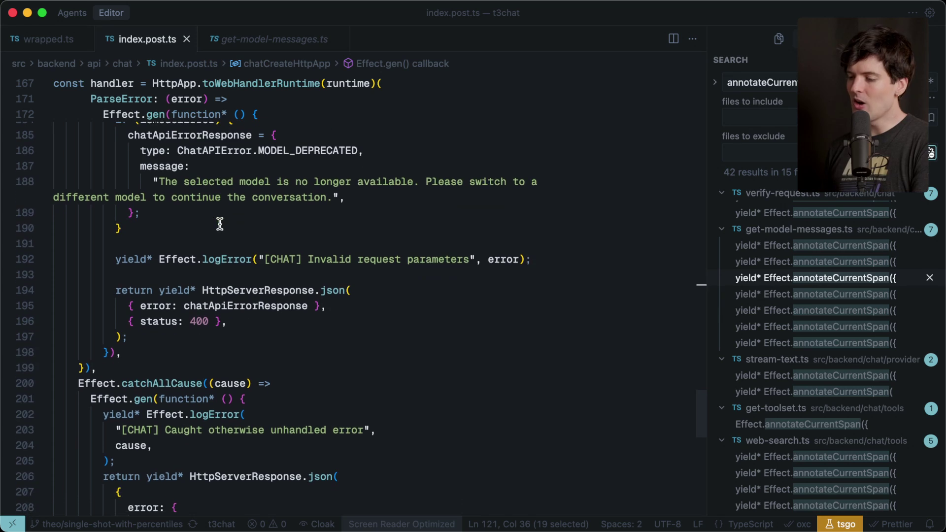
double_click(233, 259)
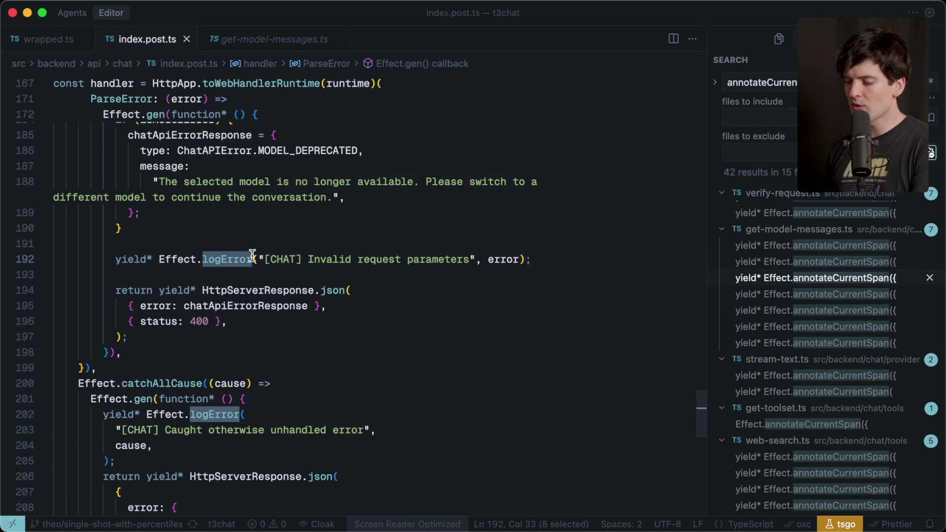
scroll(287, 259, down, 2)
scroll(287, 258, down, 5)
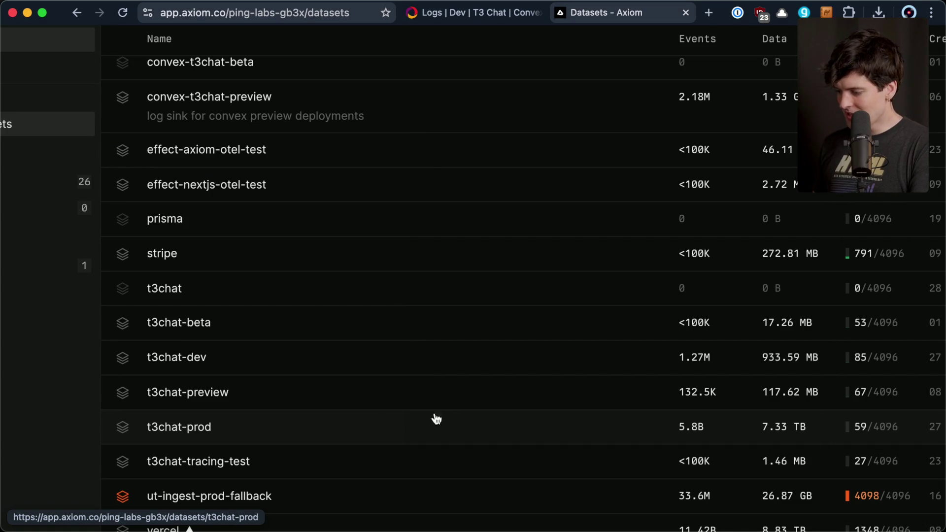
Check t3chat-prod's 5.8B events and 7.33 TB, then open that dataset
mouse_move(688, 435)
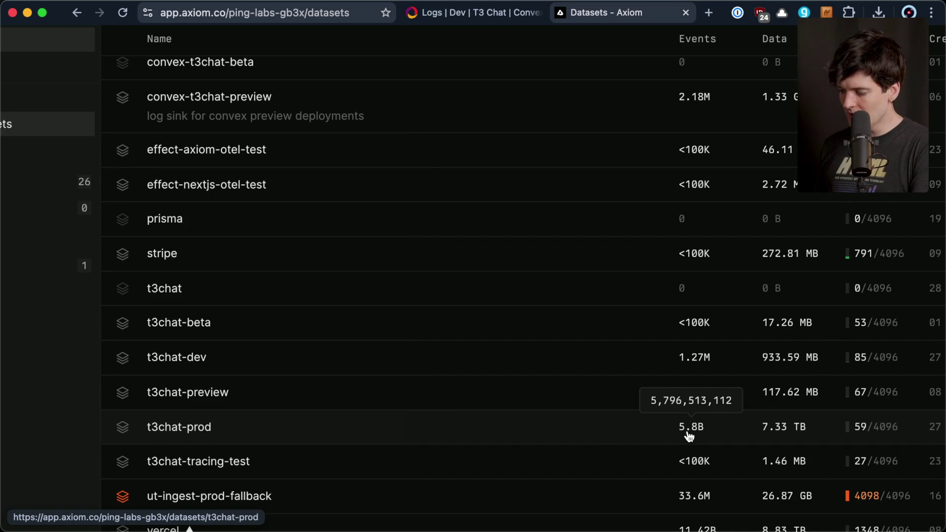
mouse_move(775, 435)
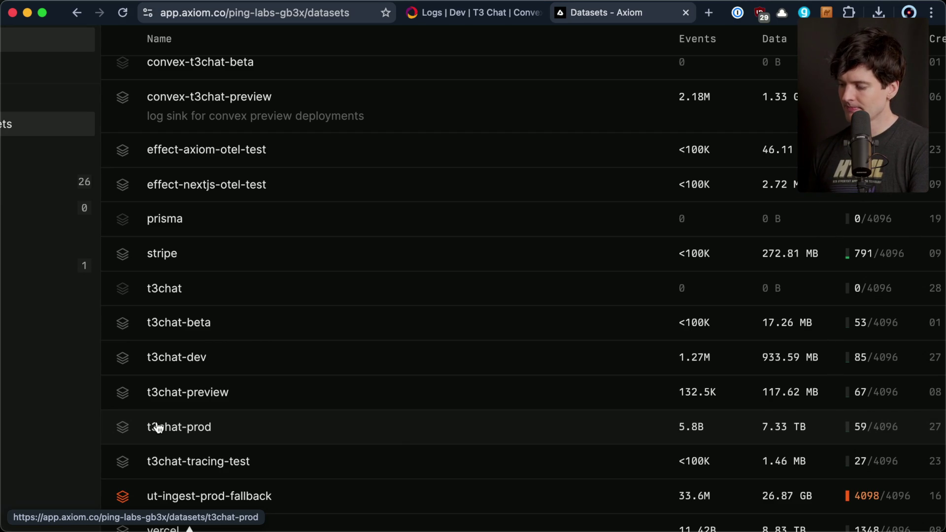
click(158, 428)
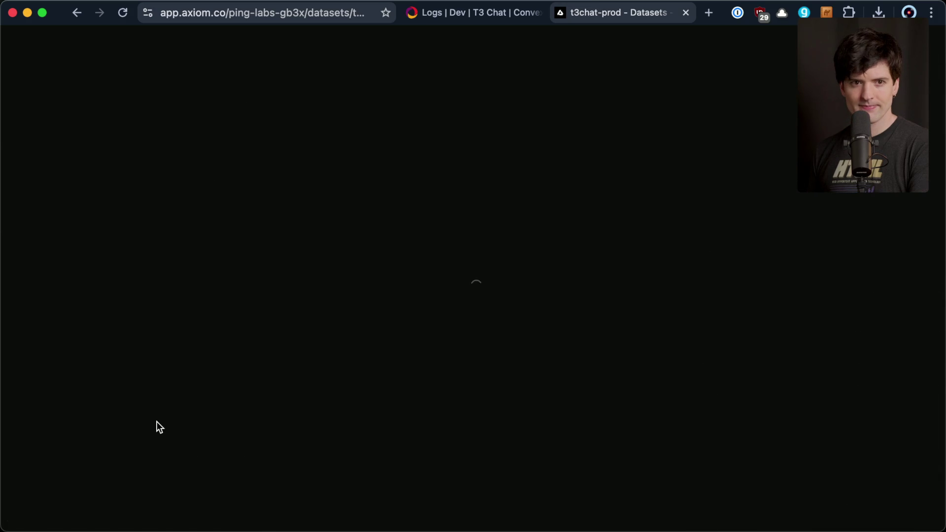
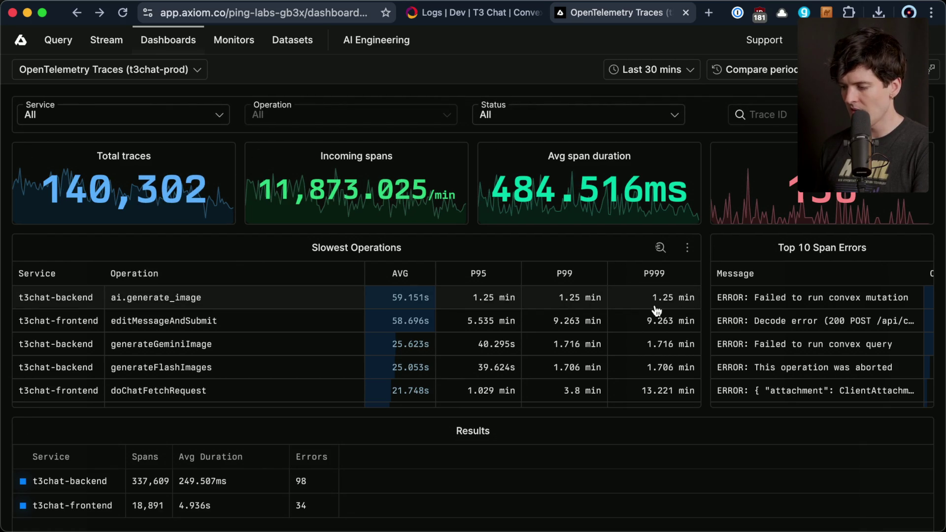
Filter Slowest Operations to ai.generate_image and open its slowest trace (3ba49203…, 1.25 min)
click(168, 297)
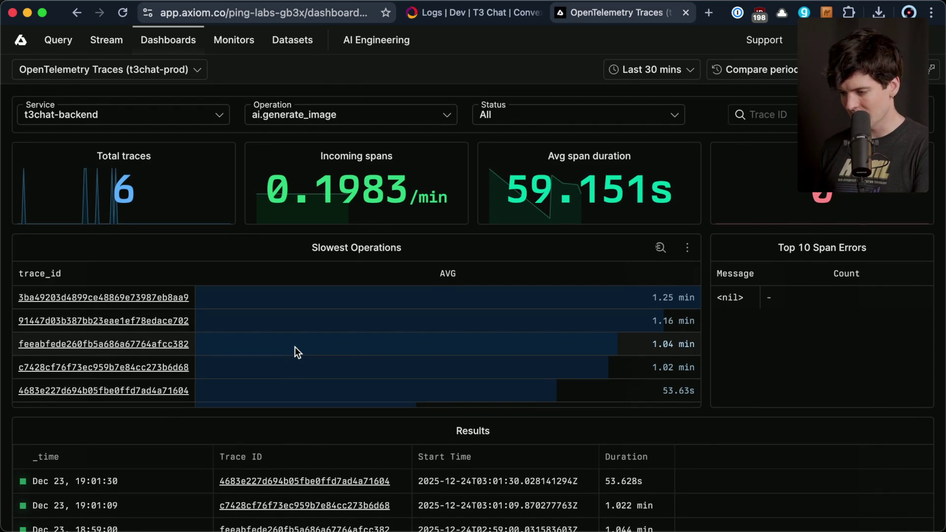
click(145, 294)
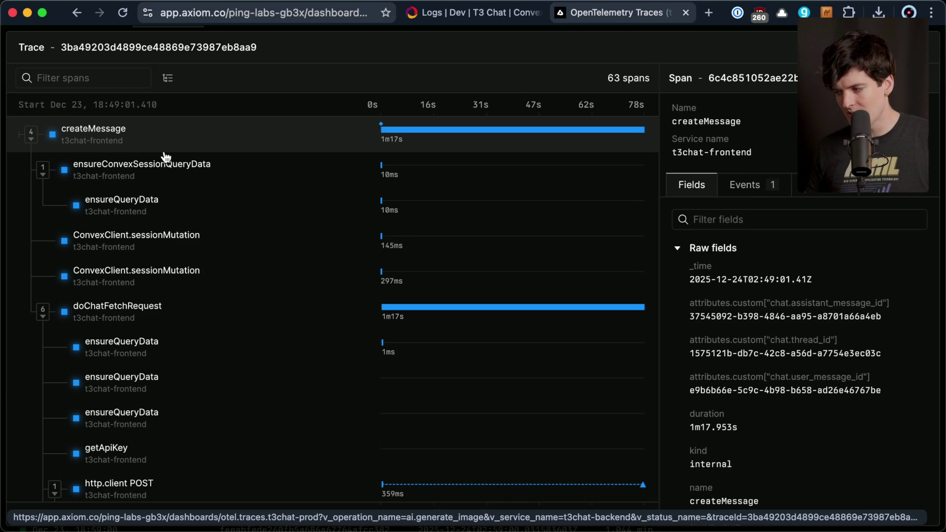
click(745, 185)
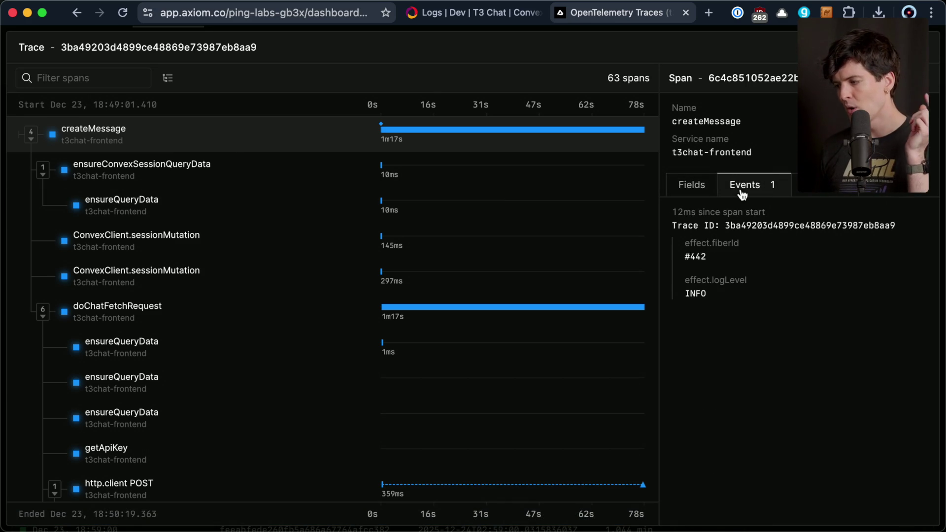
click(680, 193)
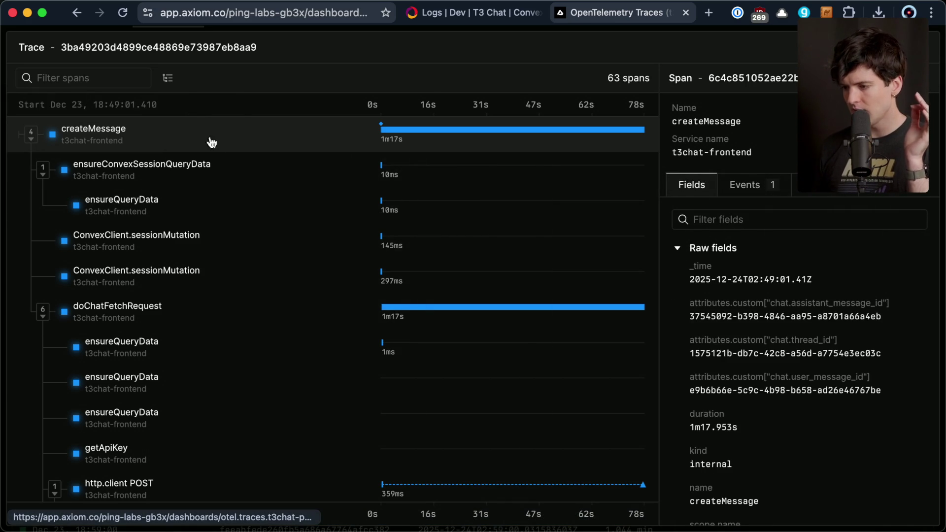
mouse_move(391, 144)
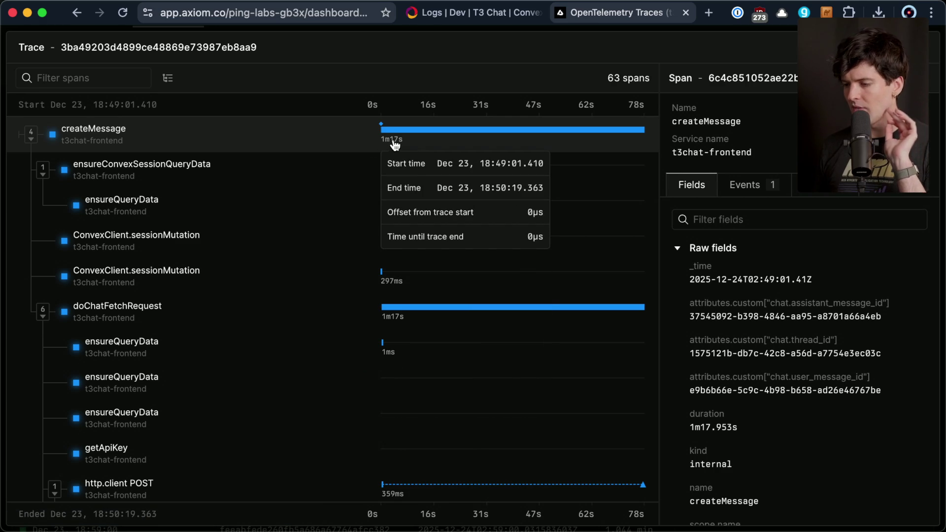
click(31, 134)
click(32, 134)
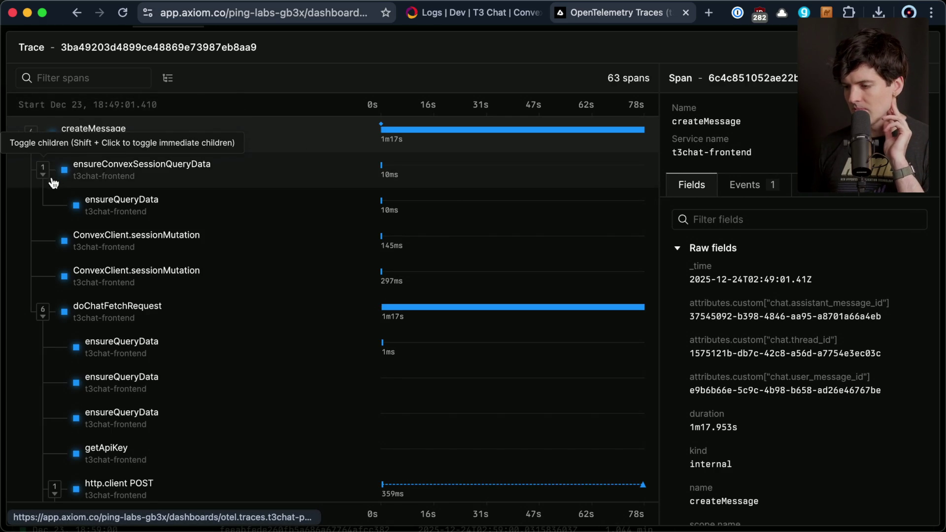
scroll(104, 333, down, 5)
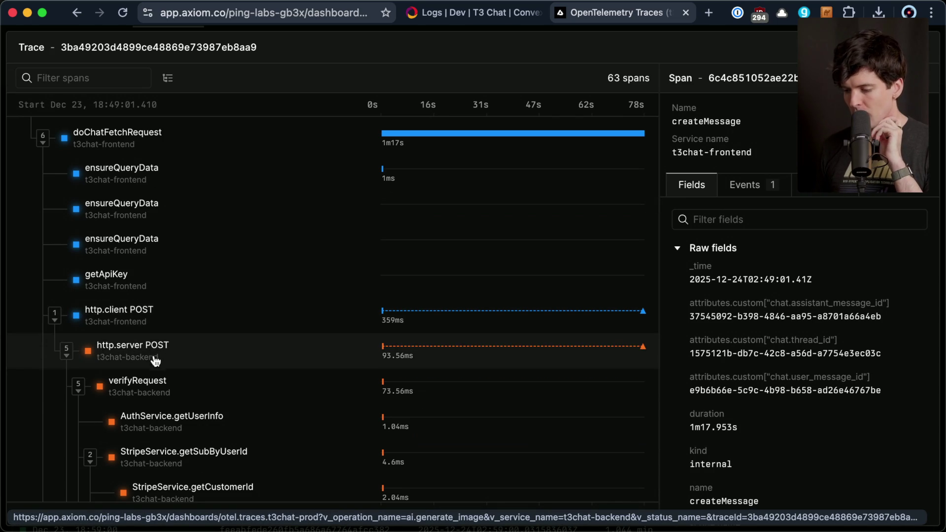
scroll(140, 394, down, 1)
scroll(141, 394, down, 3)
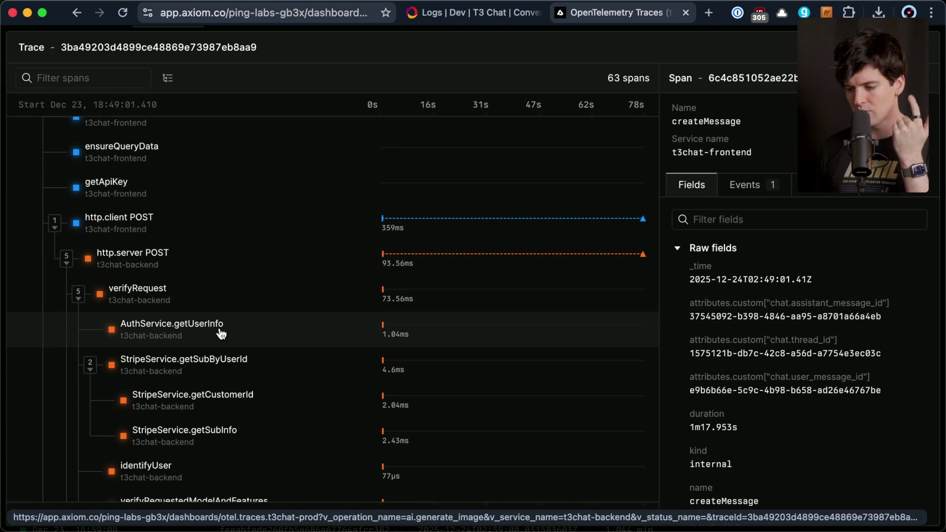
scroll(237, 365, down, 3)
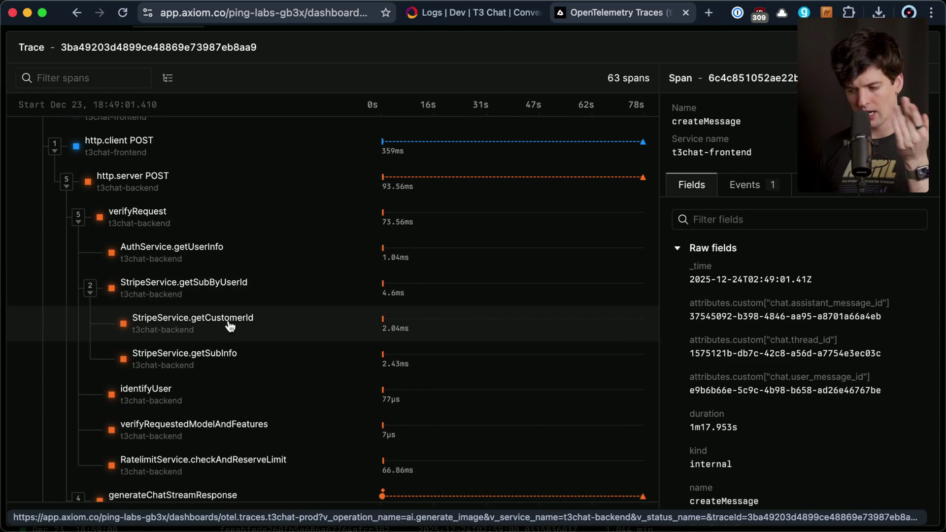
scroll(232, 353, down, 3)
scroll(233, 351, down, 2)
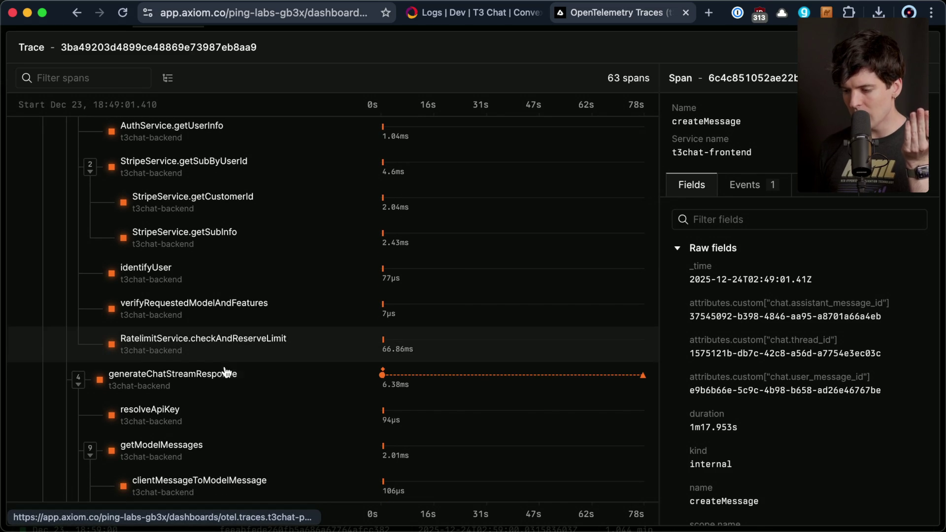
scroll(222, 384, down, 3)
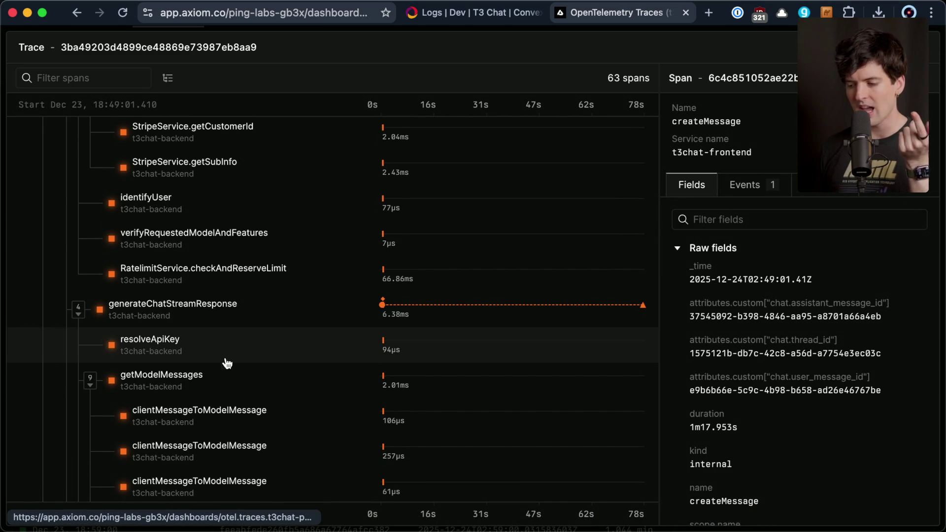
scroll(213, 384, down, 5)
scroll(214, 380, down, 5)
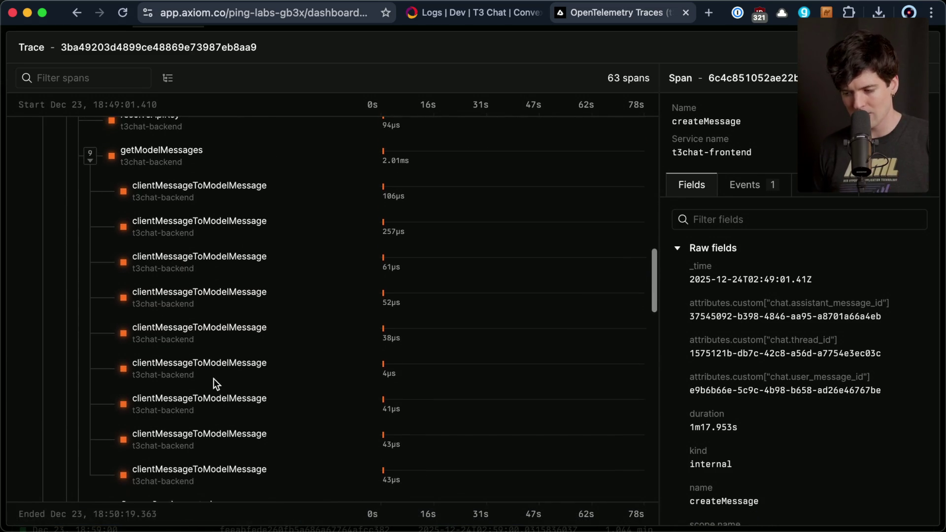
scroll(214, 380, down, 3)
scroll(214, 378, down, 2)
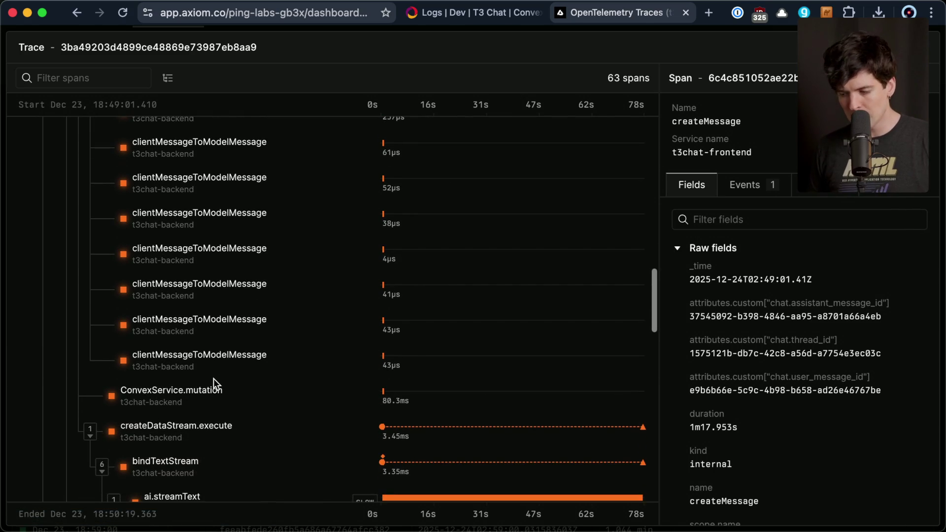
scroll(214, 378, down, 3)
scroll(215, 384, down, 2)
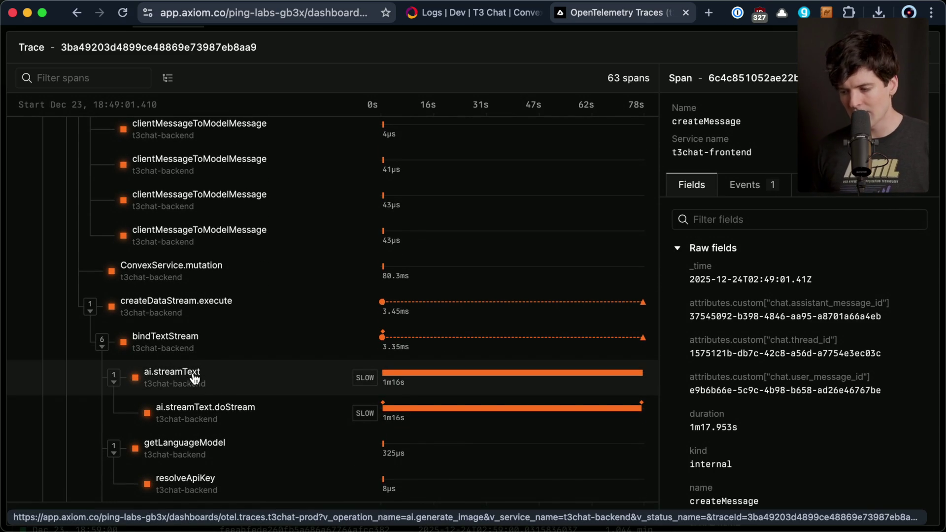
scroll(195, 377, down, 14)
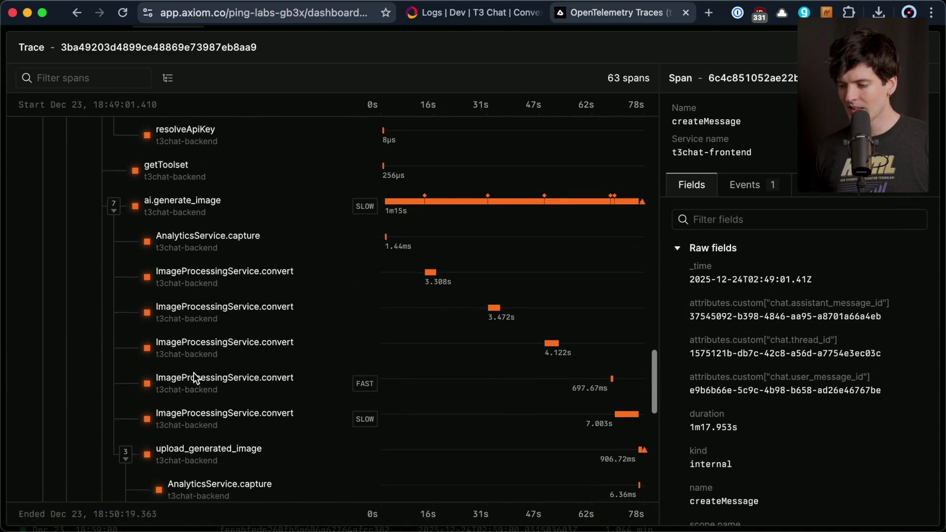
scroll(194, 372, up, 20)
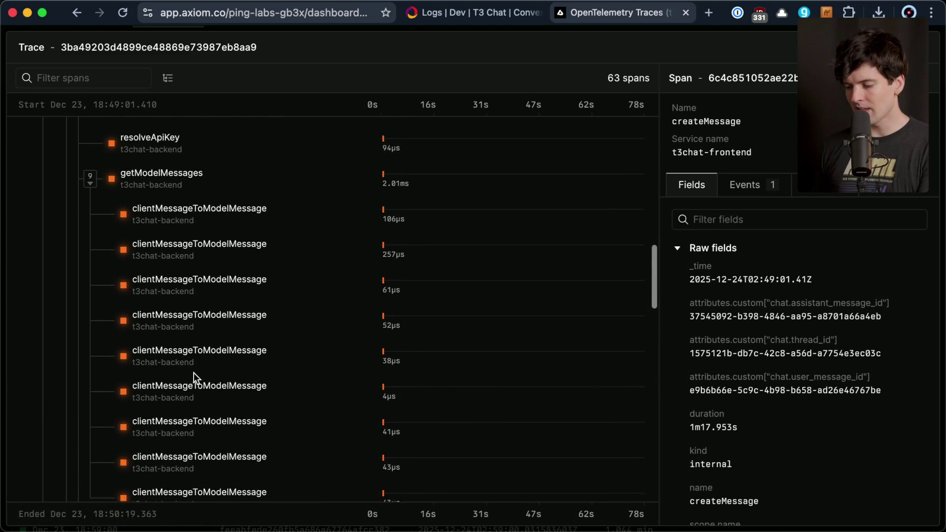
scroll(194, 372, up, 2)
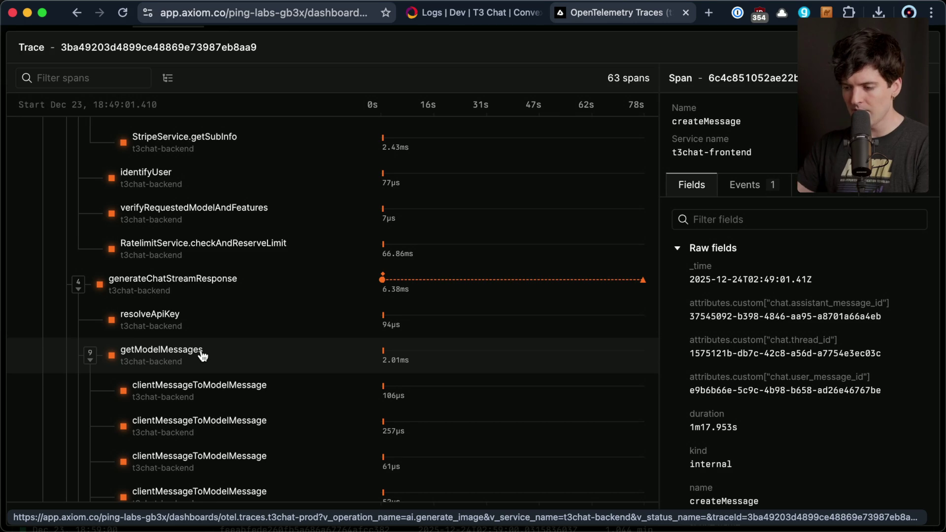
key(super+Tab)
Locate the generateChatStreamResponse span name on line 48 of process-request.ts, then return to Axiom
text(gene)
text(rateChatSt)
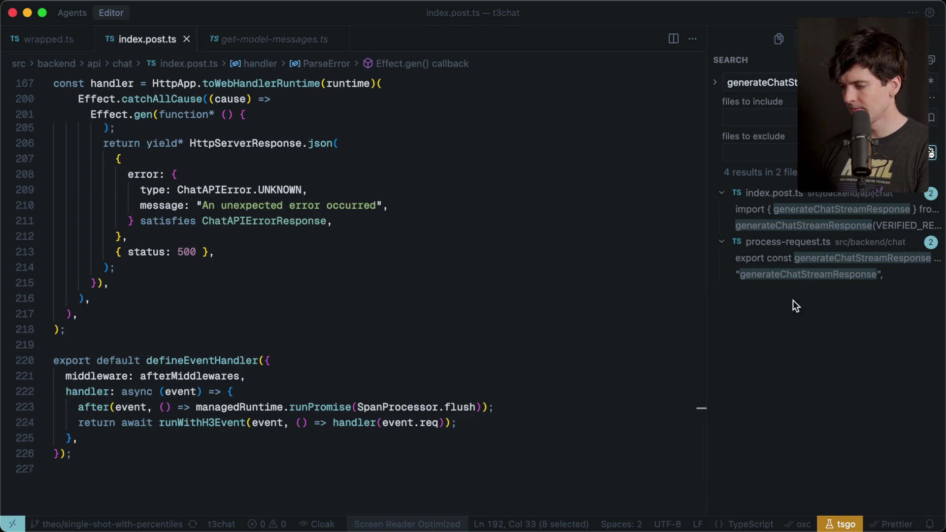
click(802, 275)
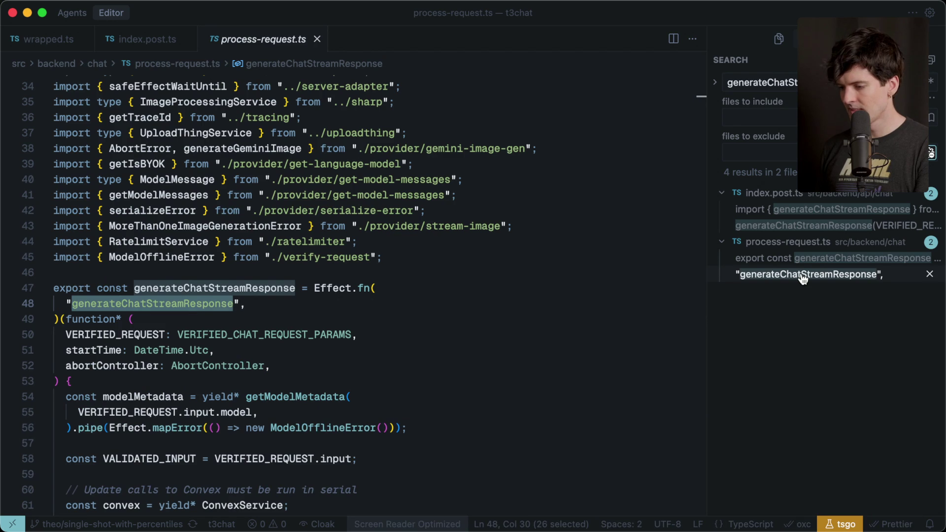
scroll(112, 277, down, 2)
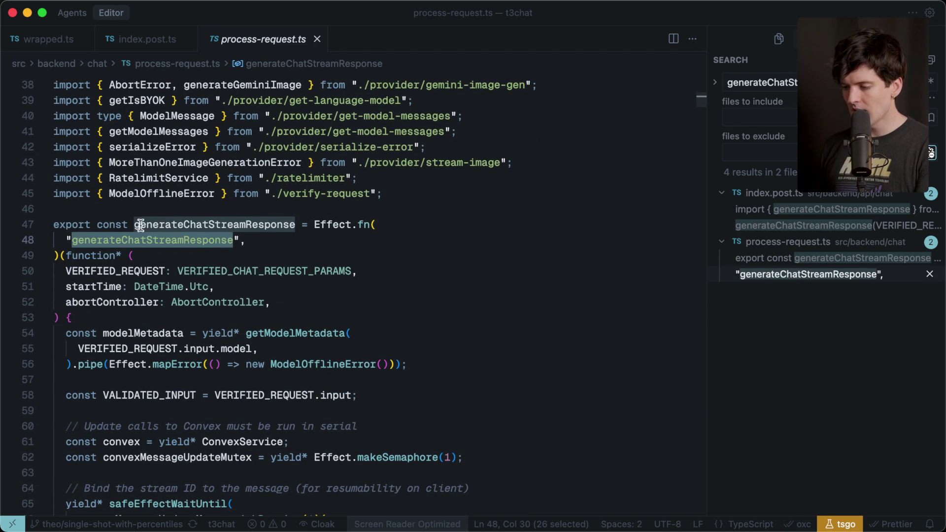
double_click(187, 240)
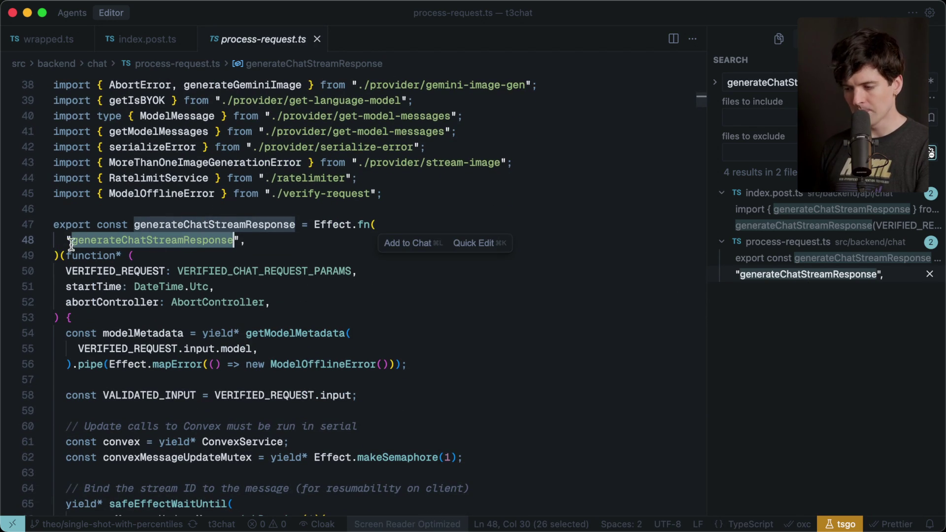
mouse_move(246, 240)
mouse_down()
mouse_move(58, 240)
mouse_move(67, 240)
mouse_up()
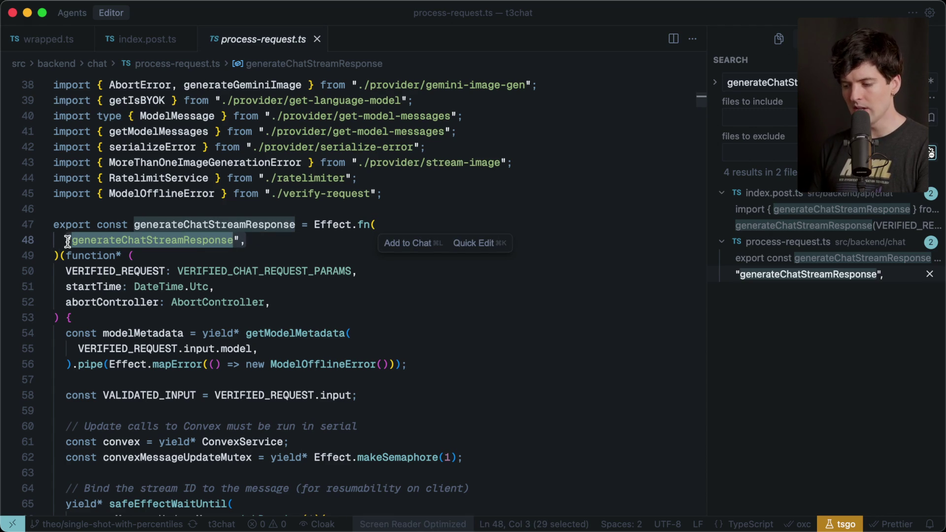
key(super+Tab)
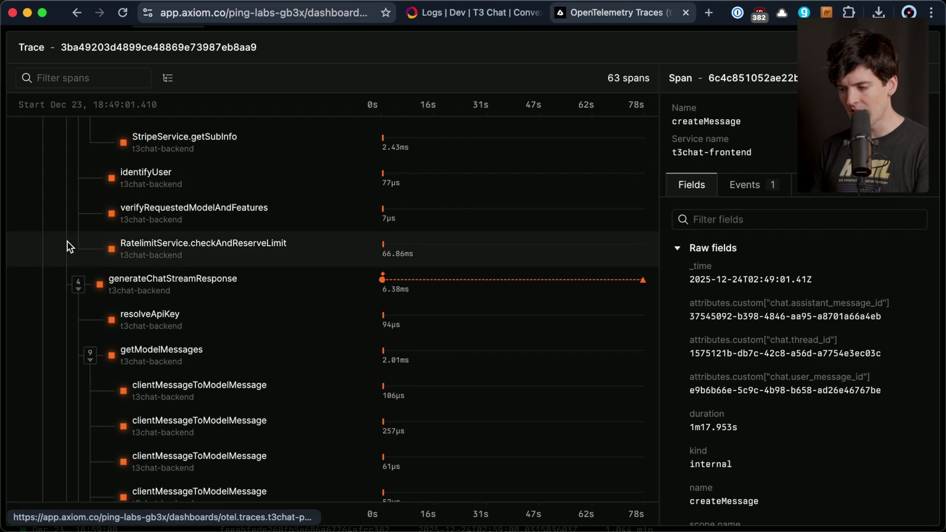
scroll(69, 246, down, 10)
scroll(67, 241, down, 10)
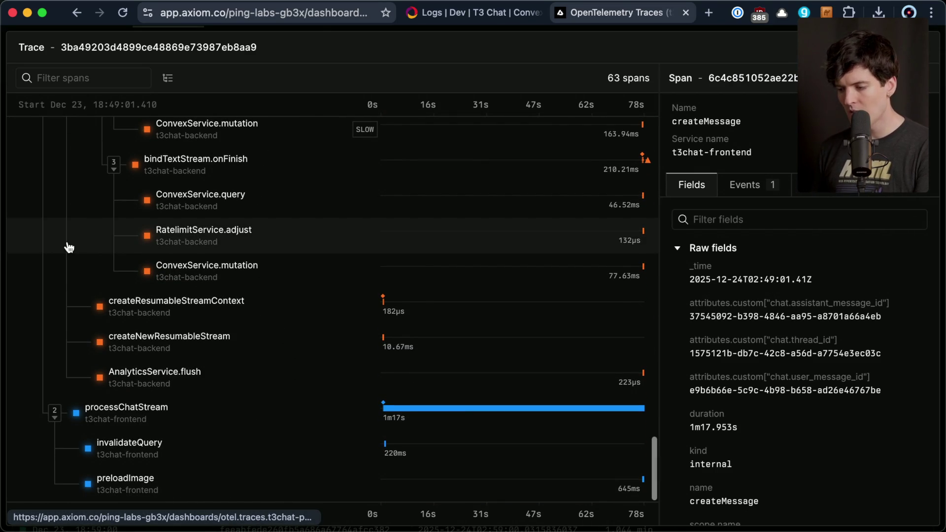
scroll(219, 266, up, 20)
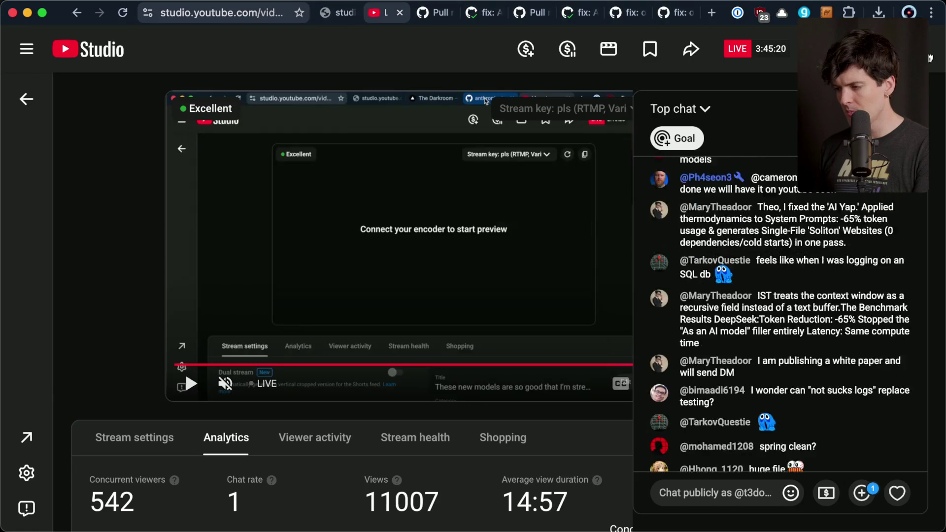
Visit the article author's homepage and X profile from the Logging Sucks article
key(super+Tab)
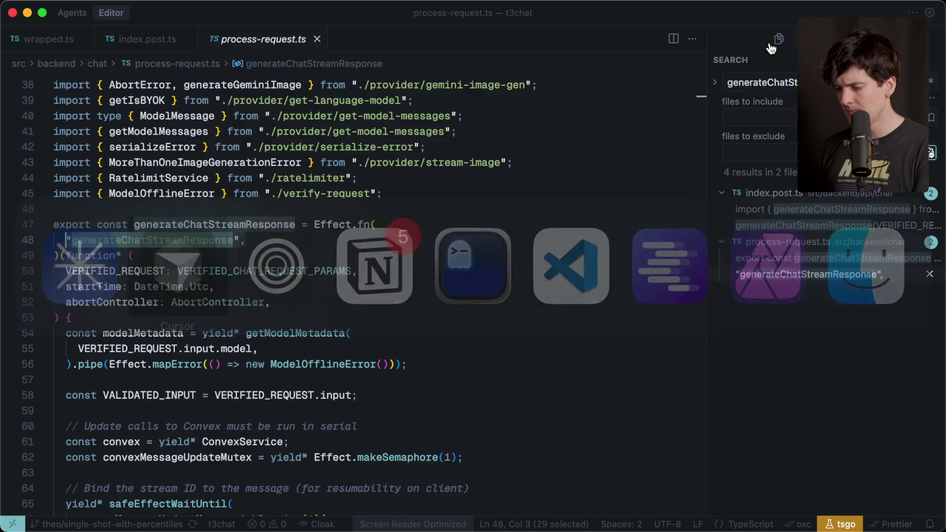
key(super+Tab)
scroll(274, 211, up, 20)
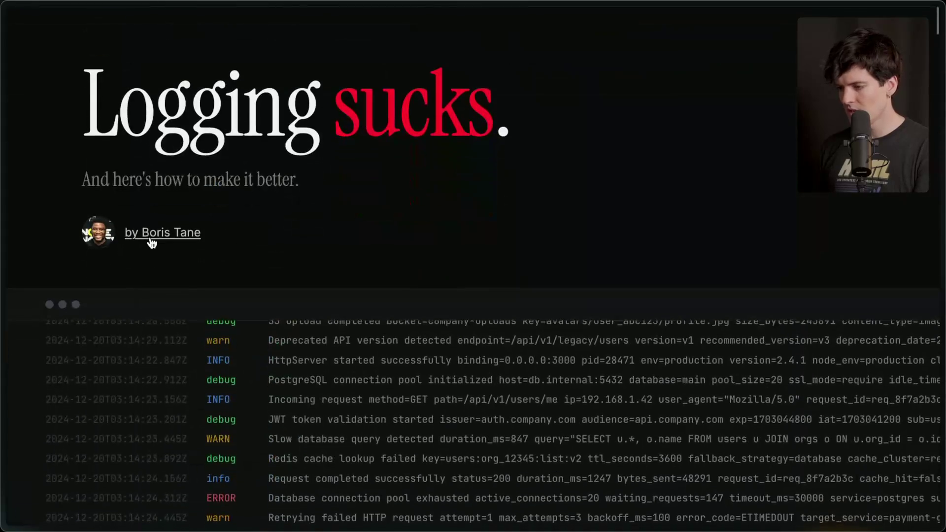
super+click(151, 240)
click(822, 288)
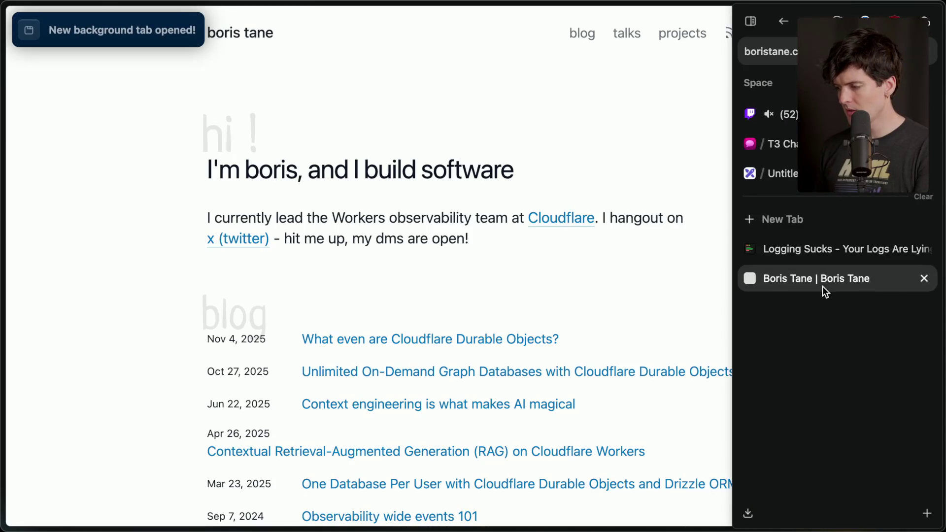
scroll(438, 253, down, 10)
click(374, 459)
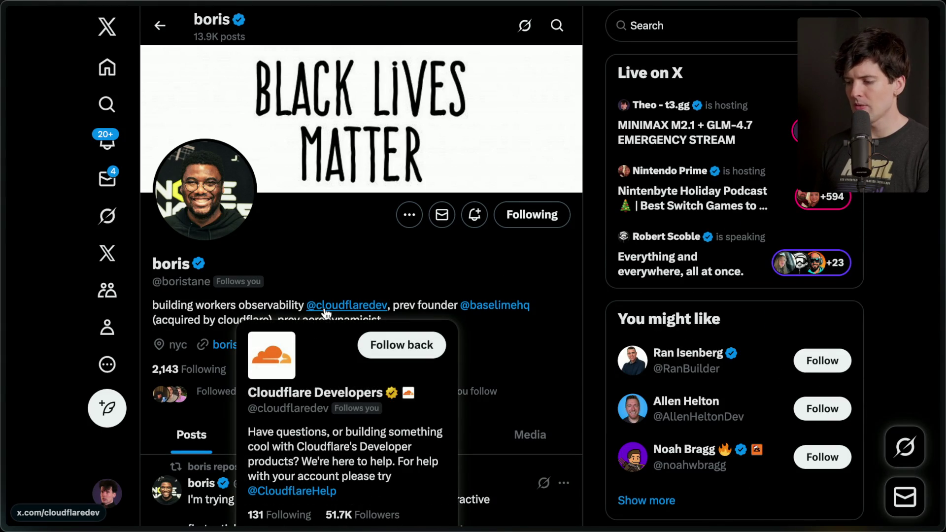
Return to the 'Logging Sucks - Your Logs Are Lying' tab
mouse_move(941, 276)
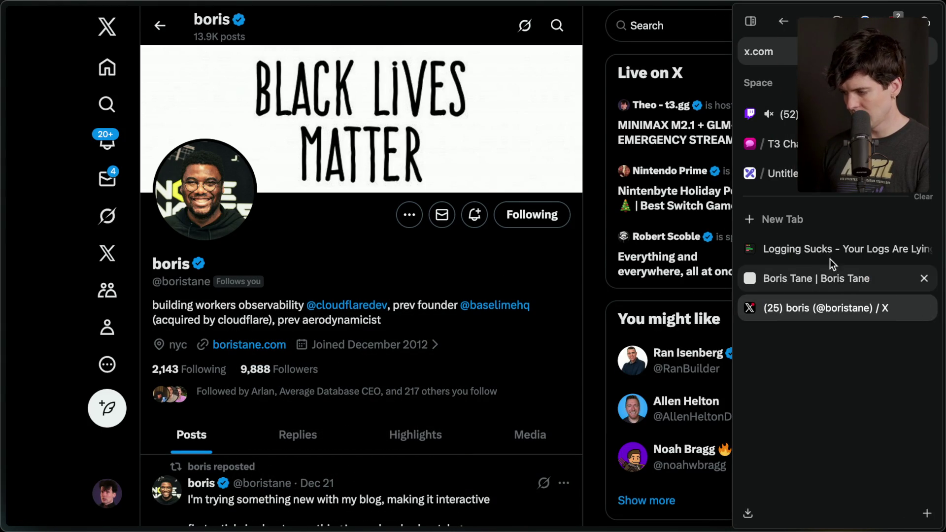
click(838, 247)
scroll(475, 302, down, 10)
Read down through the article's middleware code, selecting the word ctx
scroll(475, 302, down, 20)
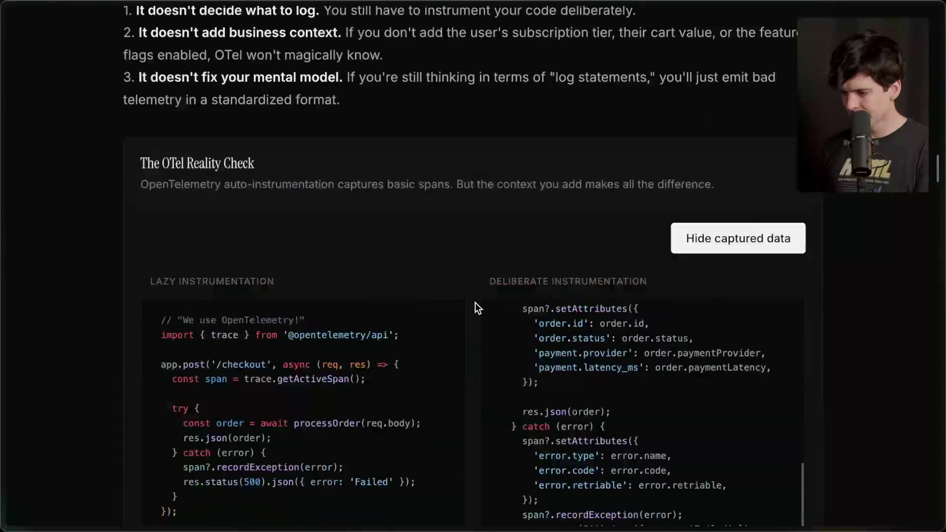
scroll(475, 302, down, 15)
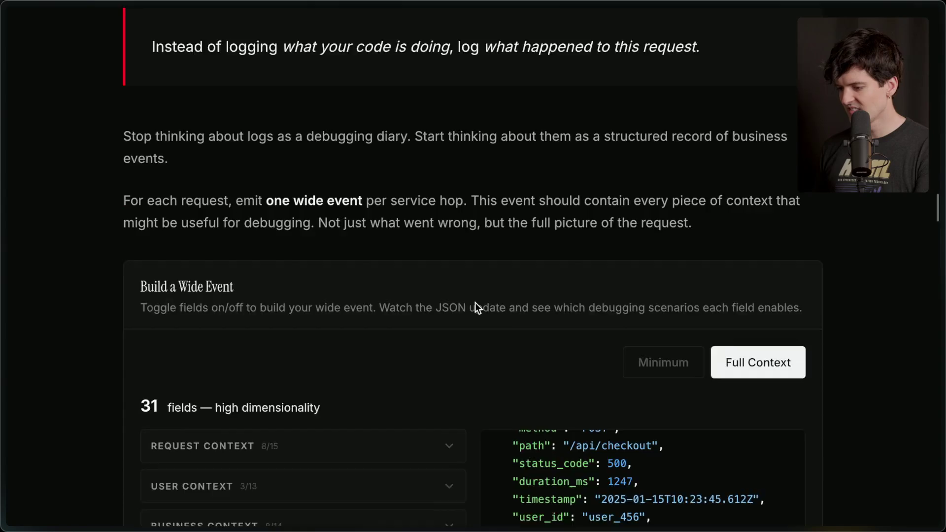
scroll(475, 302, down, 15)
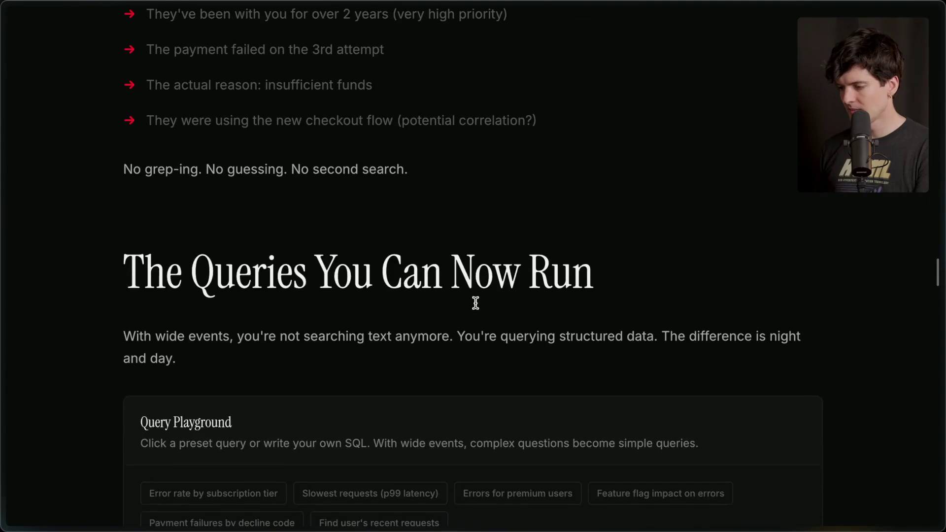
scroll(476, 303, down, 15)
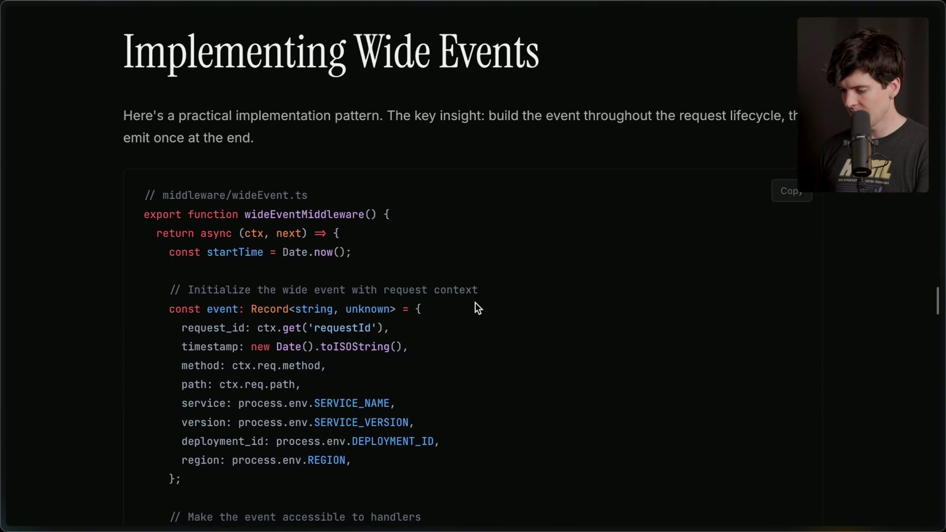
scroll(475, 303, down, 3)
scroll(475, 303, up, 15)
scroll(476, 302, down, 6)
scroll(475, 302, up, 2)
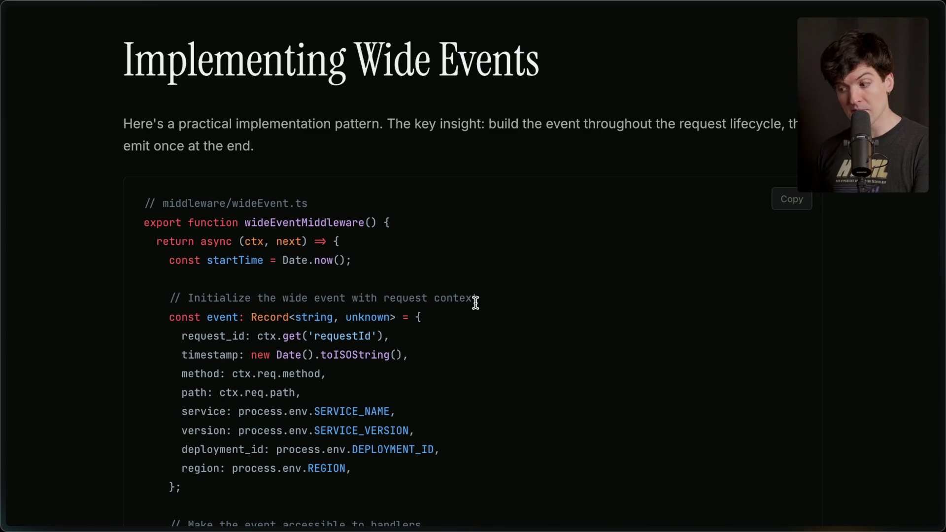
double_click(251, 243)
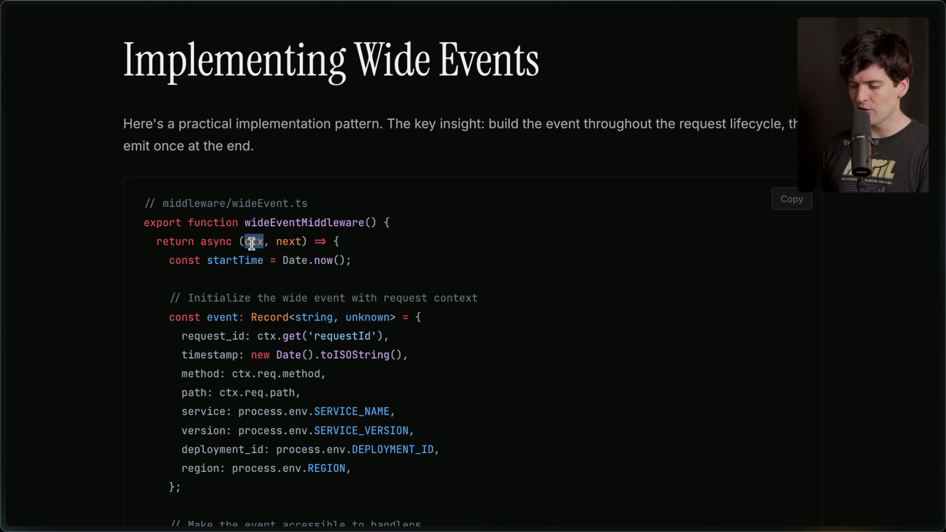
Advance the Wide Event Builder Simulator past User Authenticated to Step 3, Cart Loaded
scroll(251, 243, down, 5)
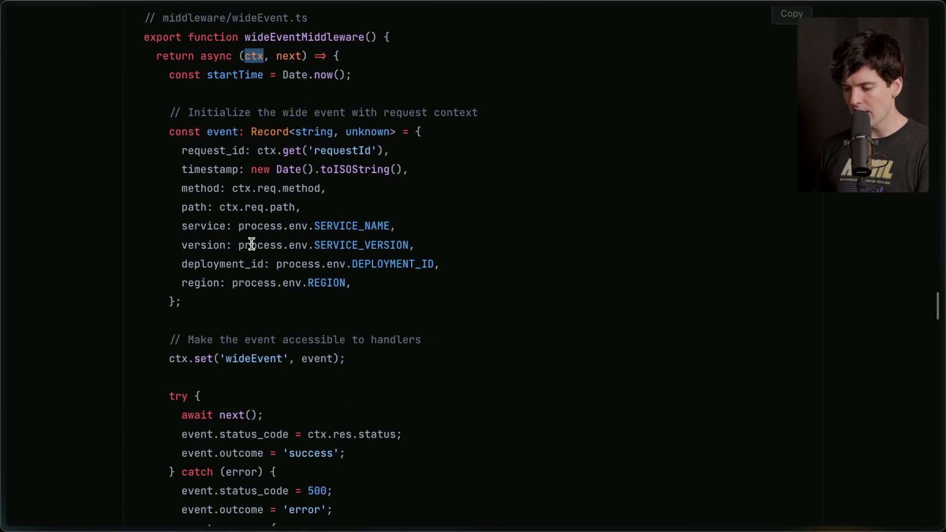
scroll(251, 243, down, 8)
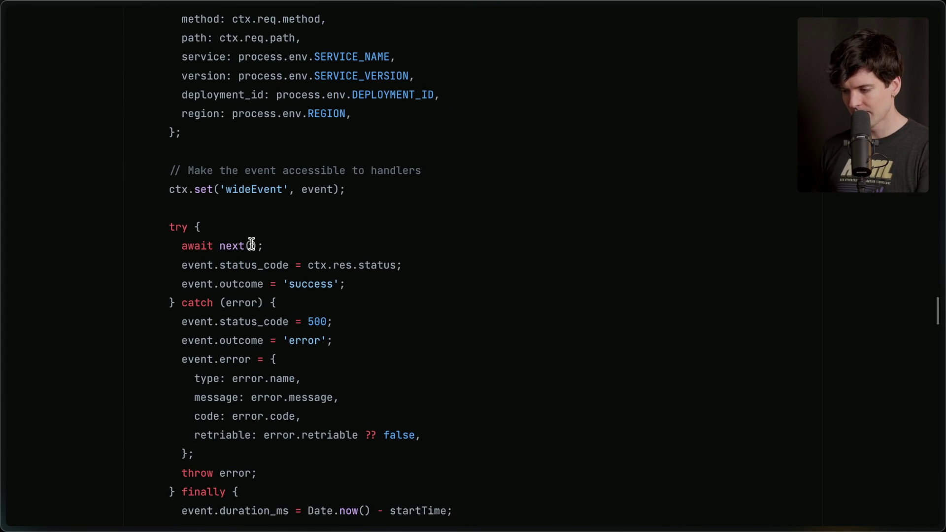
scroll(251, 243, down, 7)
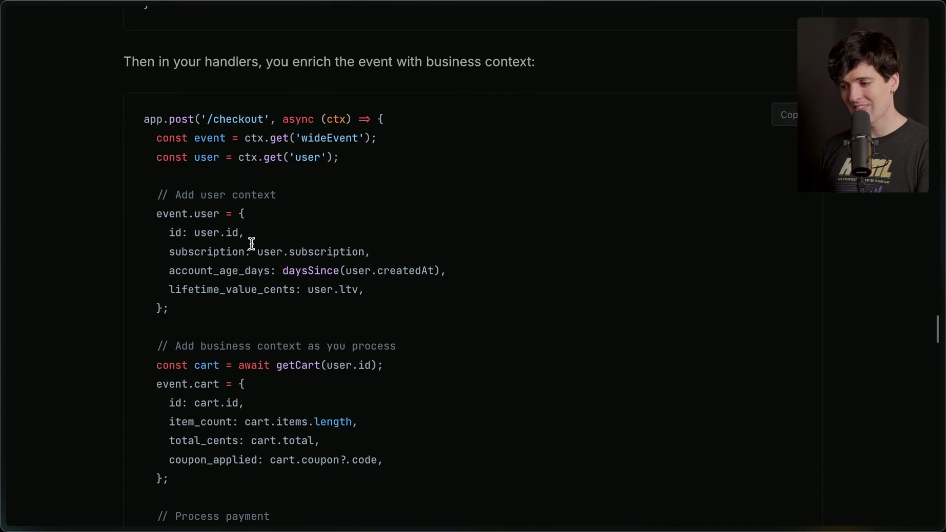
scroll(251, 243, down, 4)
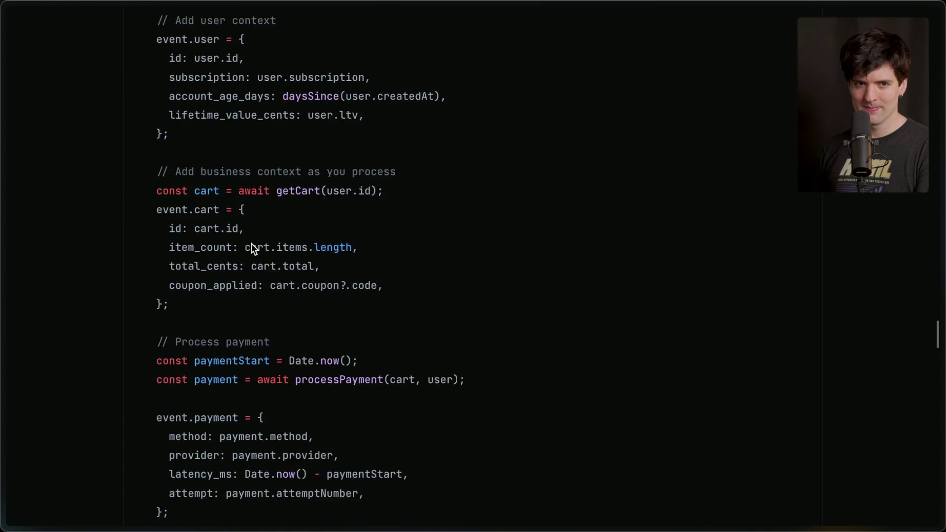
scroll(251, 243, down, 13)
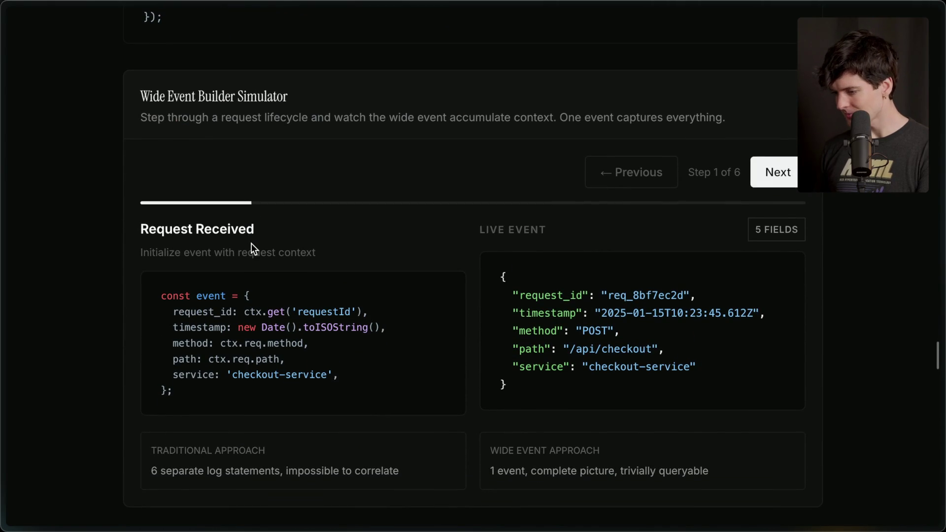
scroll(251, 244, down, 1)
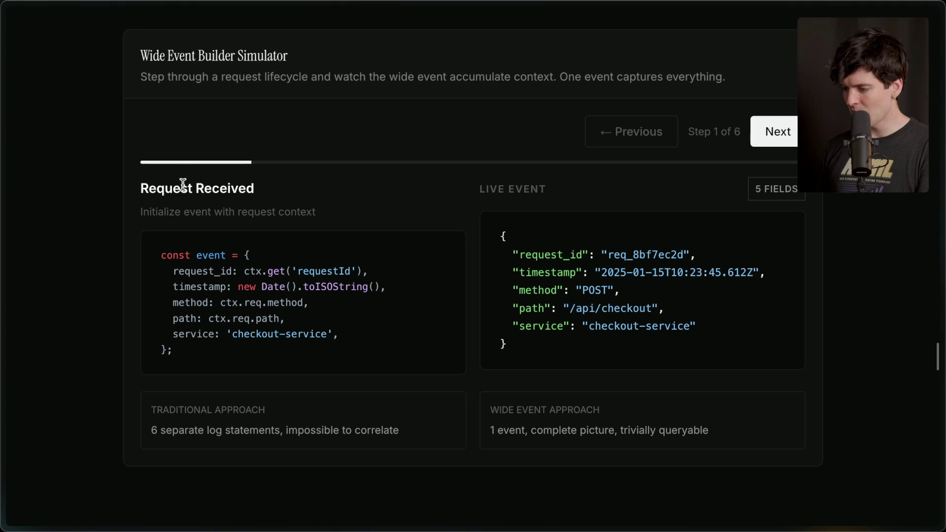
click(781, 129)
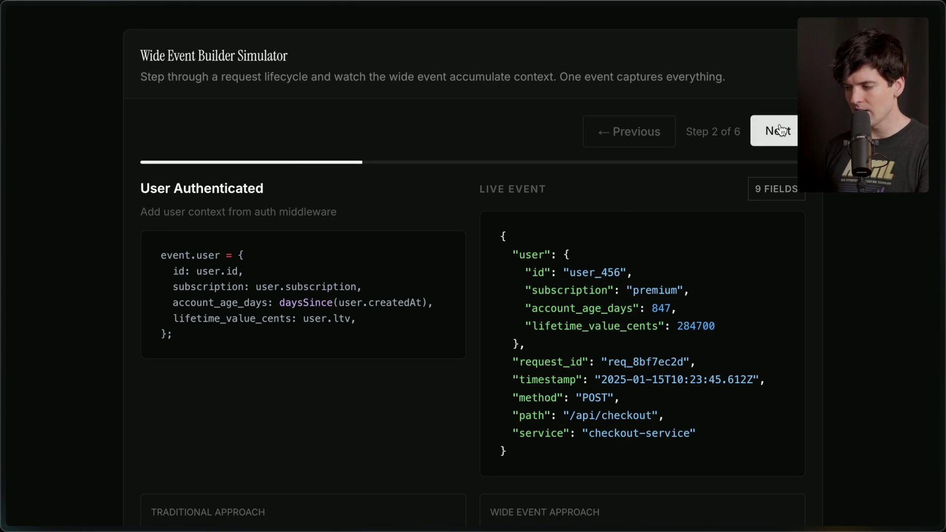
drag(498, 239, 519, 438)
click(530, 450)
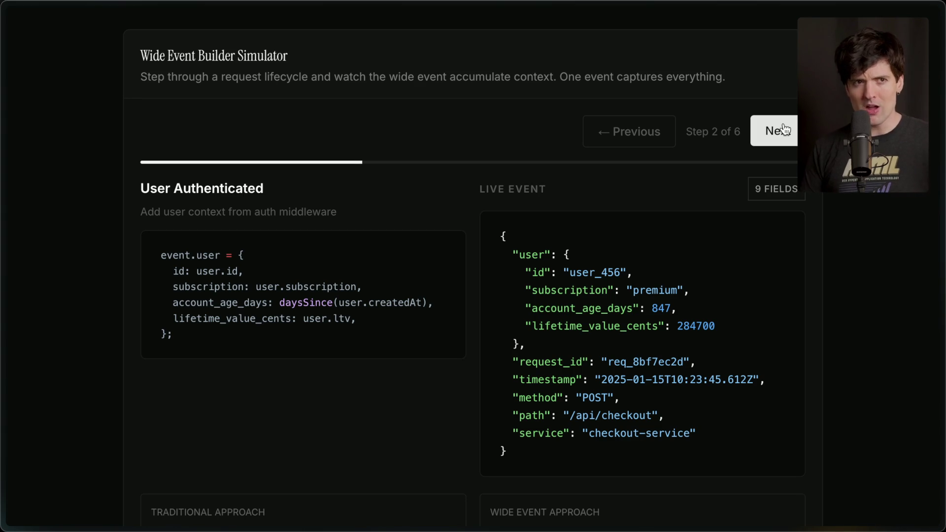
click(783, 129)
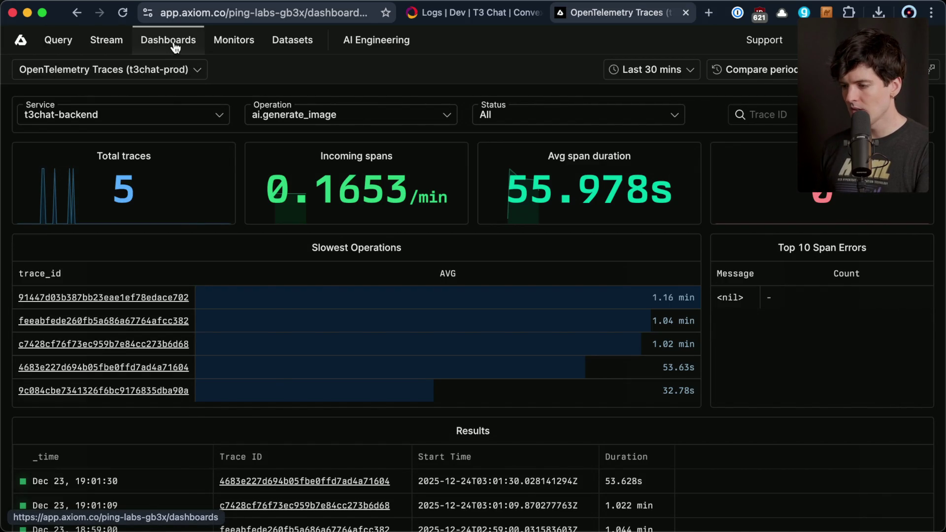
Leave the t3chat-prod dashboard for the Axiom home and look over the datasets' field counts
click(176, 41)
scroll(441, 359, down, 8)
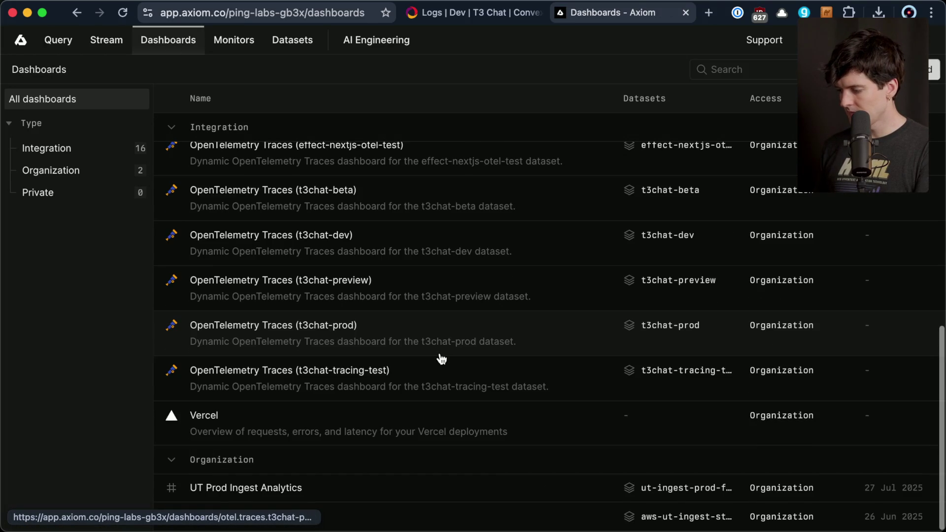
scroll(439, 359, up, 8)
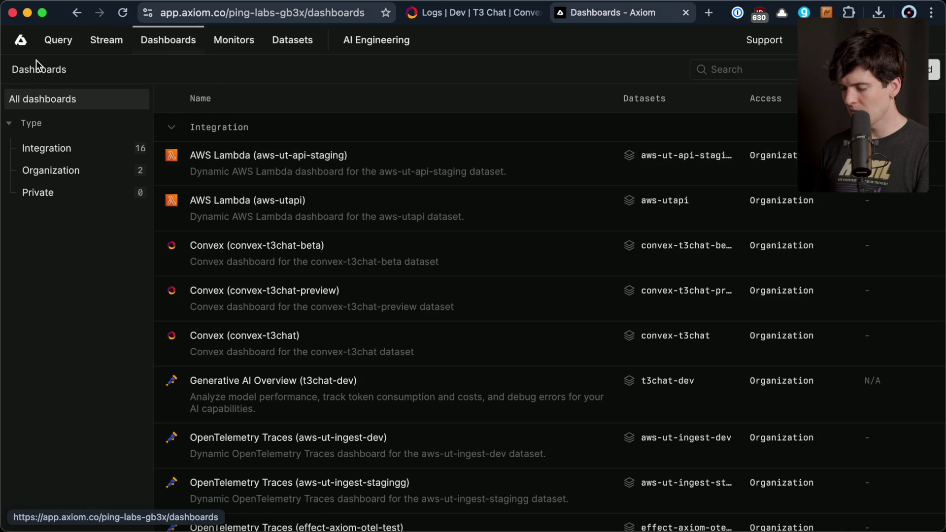
click(15, 38)
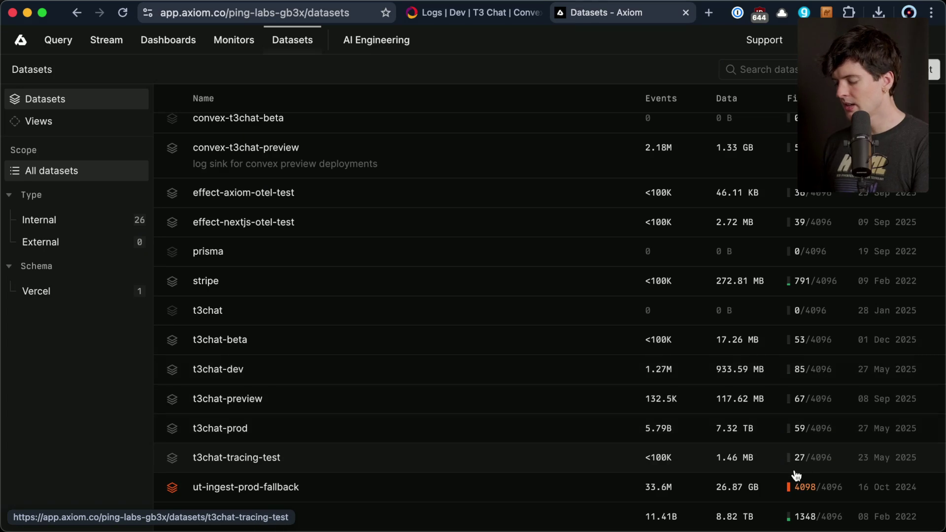
mouse_move(816, 457)
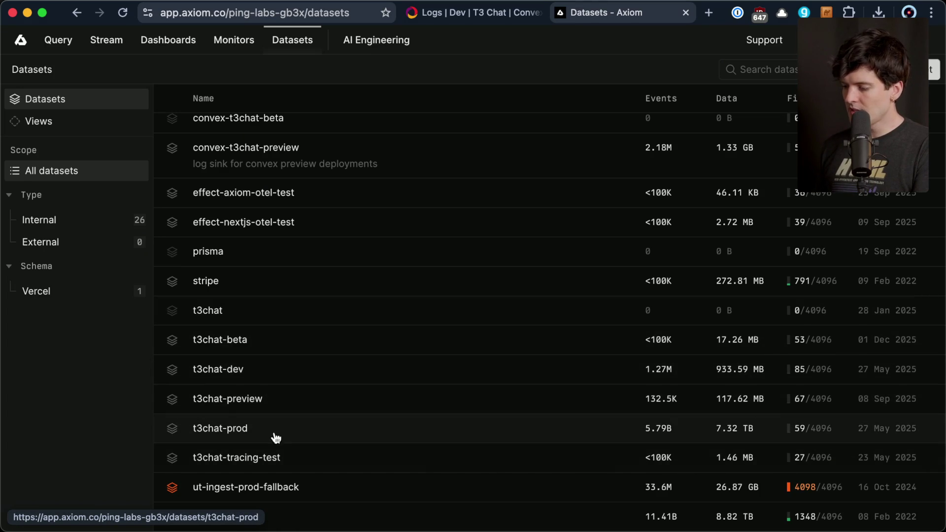
mouse_move(806, 433)
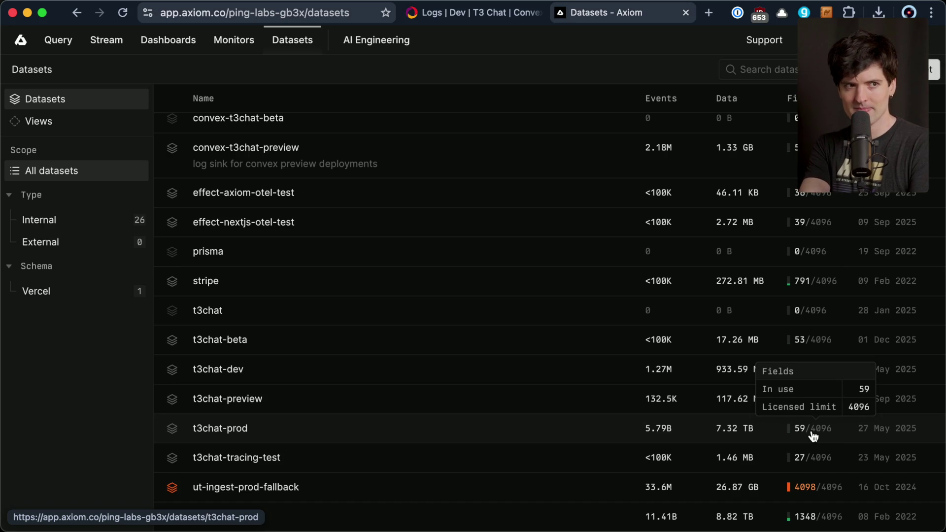
mouse_move(826, 487)
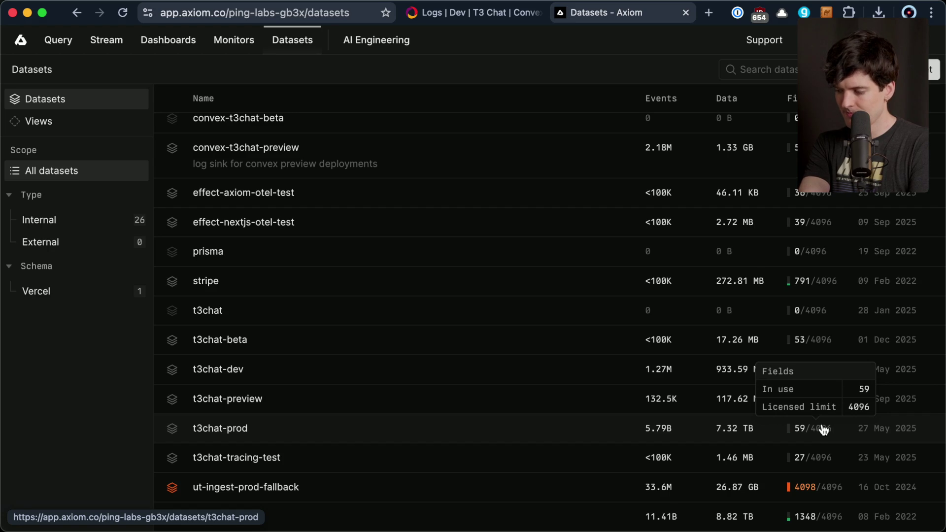
mouse_move(747, 239)
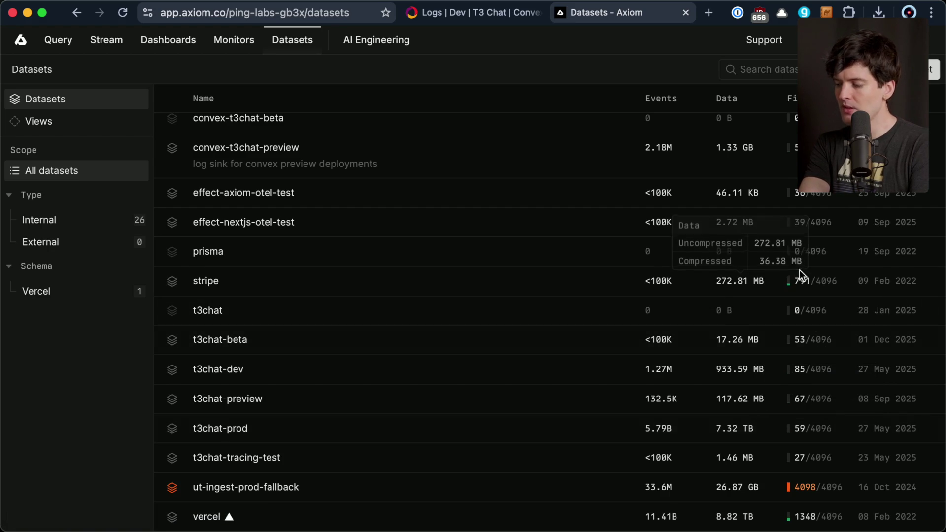
mouse_move(804, 284)
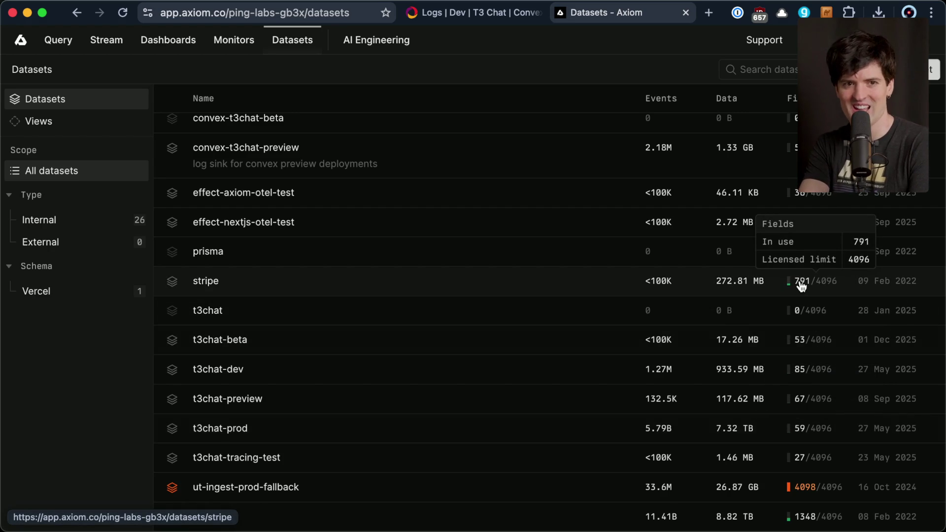
Switch via the T3 Chat Convex logs and Axiom pricing back to the Logging Sucks article
click(475, 12)
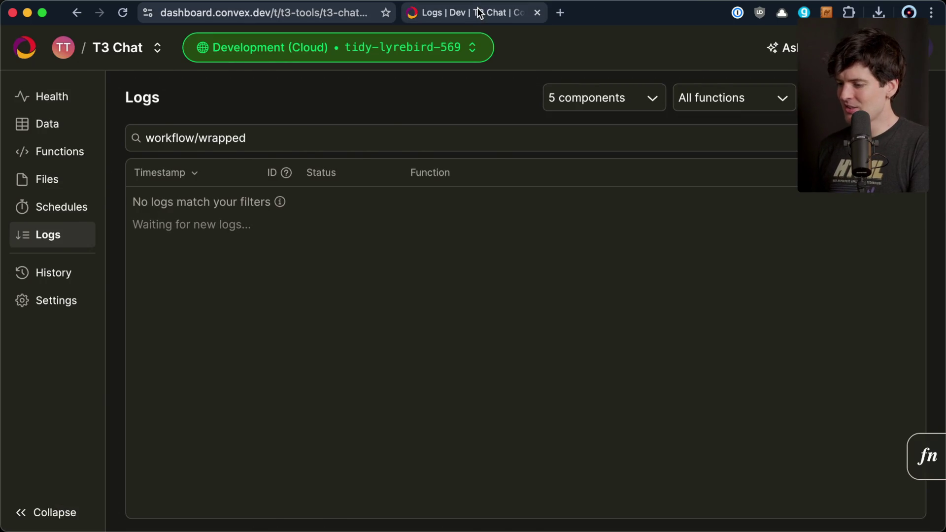
key(super+Tab)
key(super+Tab)
key(super+Tab)
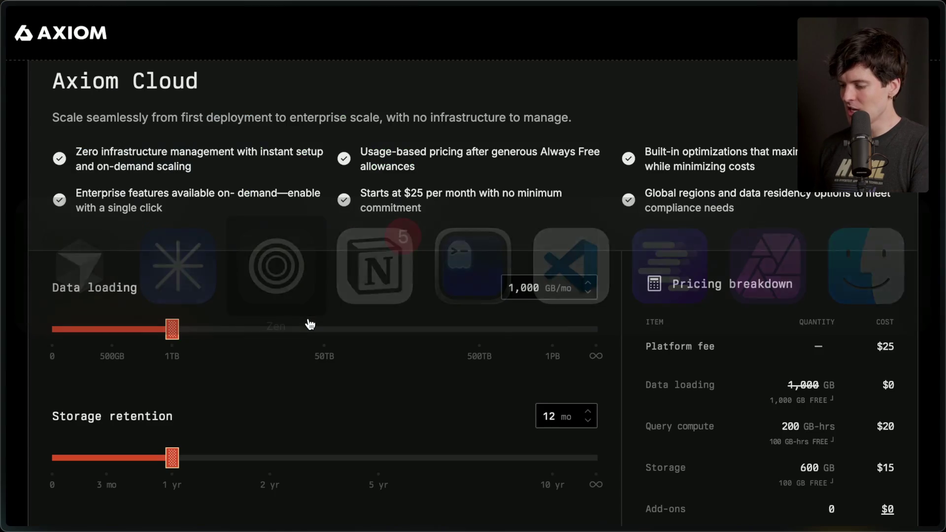
scroll(309, 318, down, 1)
mouse_move(860, 266)
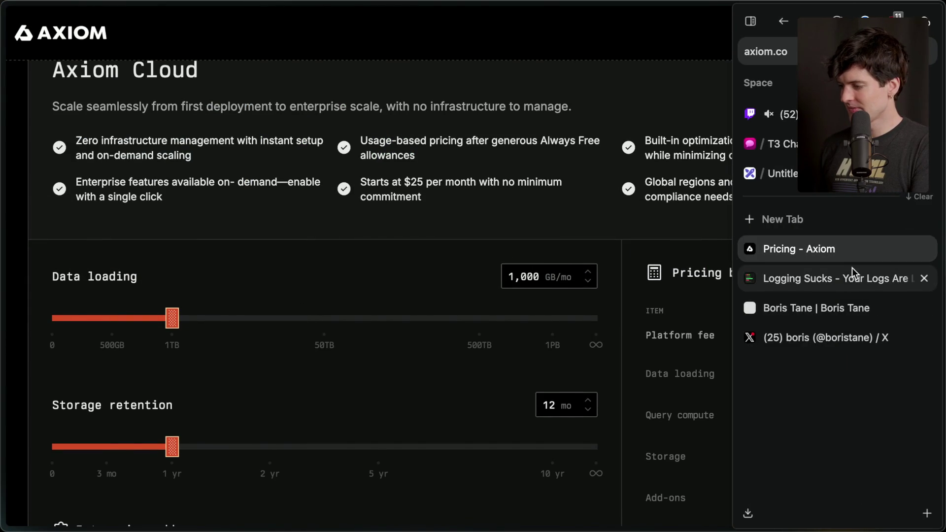
click(831, 283)
Highlight the naive sampling warning paragraph in The Sampling Trap section
scroll(330, 295, down, 4)
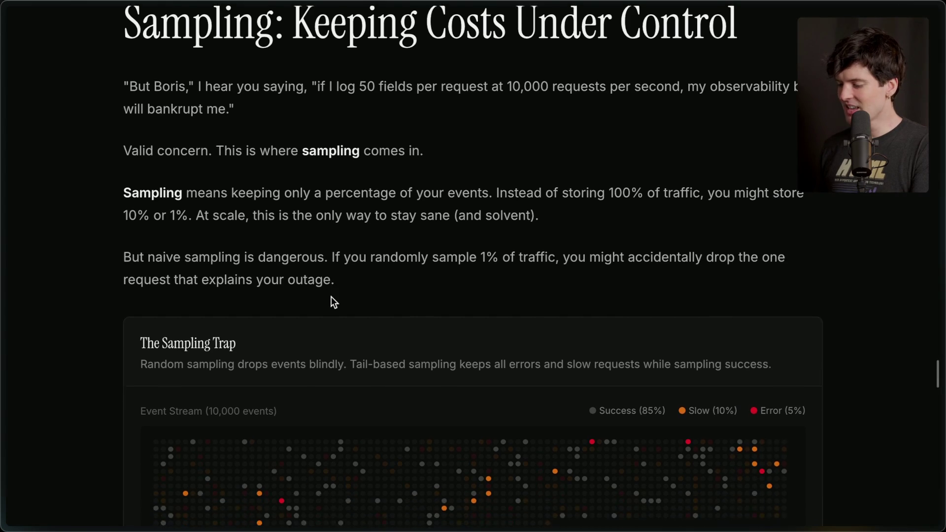
scroll(331, 296, down, 3)
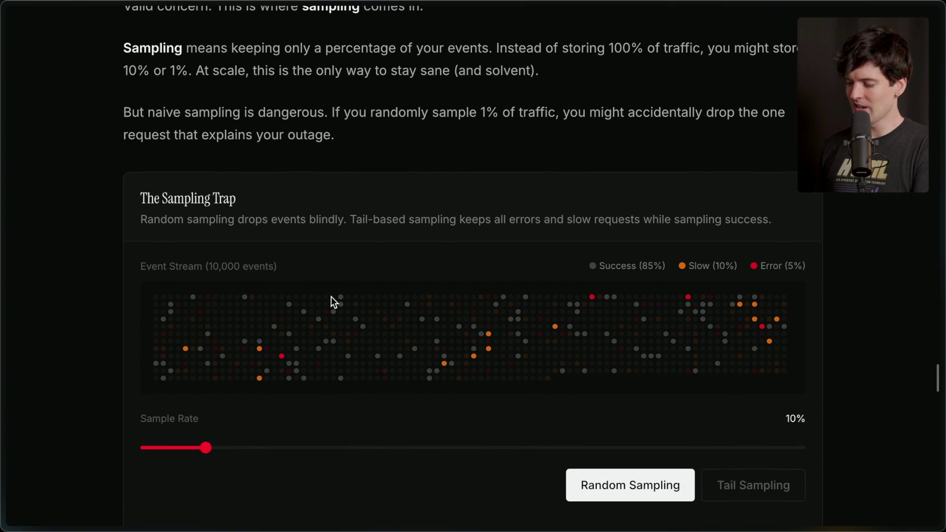
drag(124, 113, 373, 146)
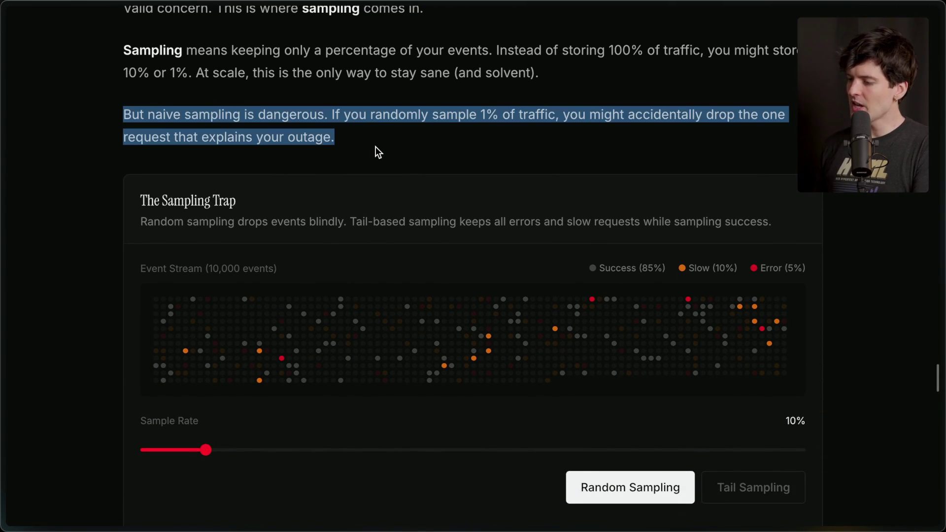
click(375, 146)
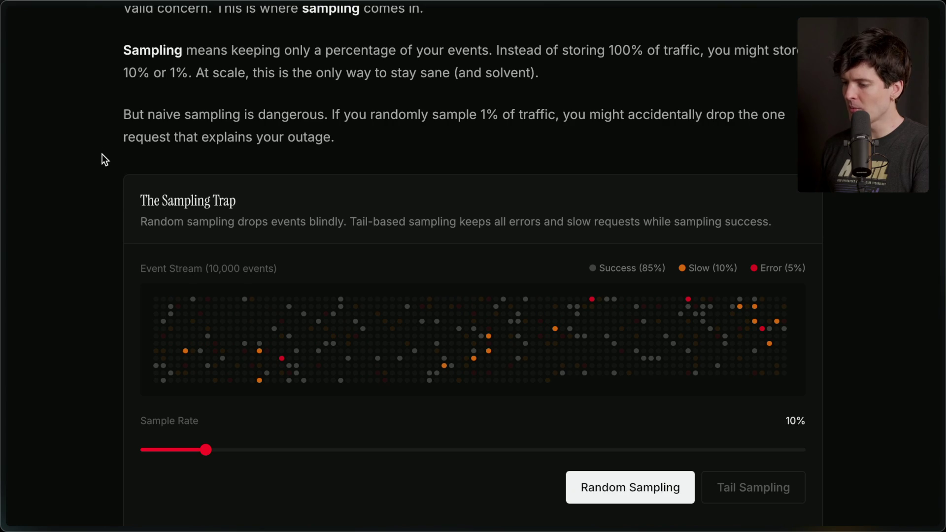
scroll(430, 164, down, 2)
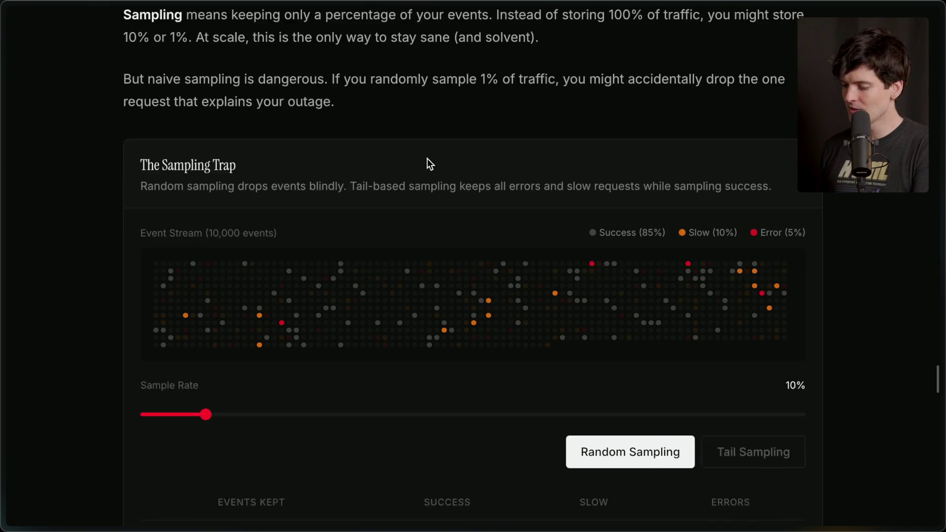
scroll(483, 220, down, 3)
Re-run the 10% random sample three times, ending at 109 events kept and 4 errors
click(625, 375)
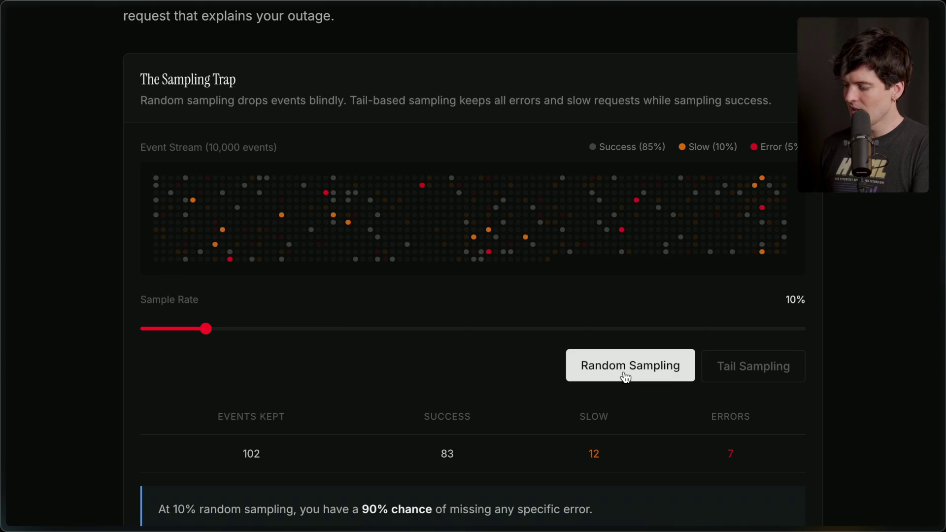
scroll(626, 375, down, 2)
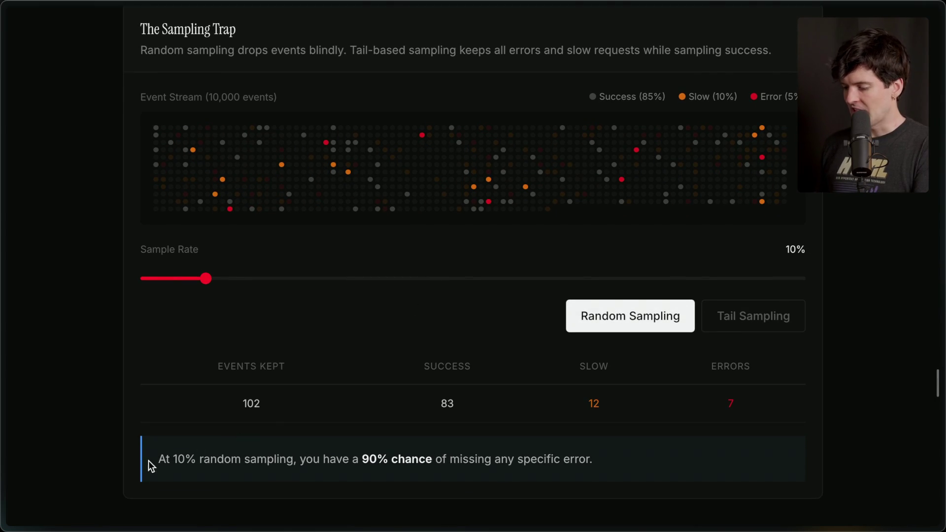
drag(298, 459, 600, 461)
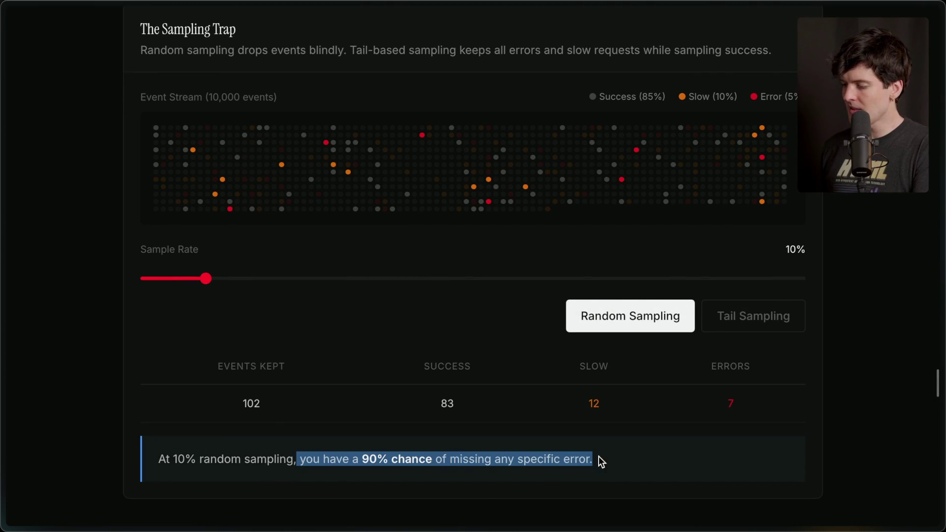
click(600, 460)
click(613, 323)
click(614, 323)
scroll(461, 337, down, 6)
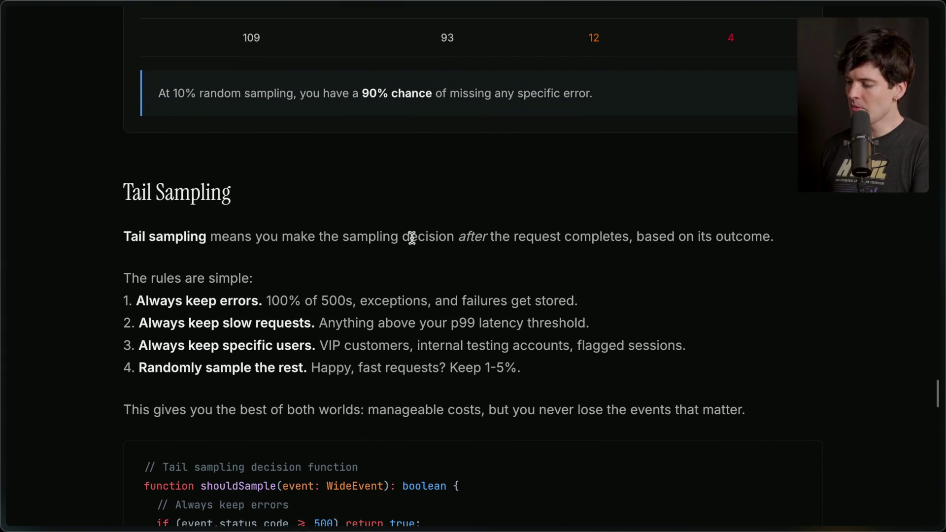
Highlight the tail sampling rules: always keep errors, keep specific users, randomly sample the rest
drag(629, 238, 845, 247)
click(844, 247)
drag(116, 303, 501, 301)
click(676, 283)
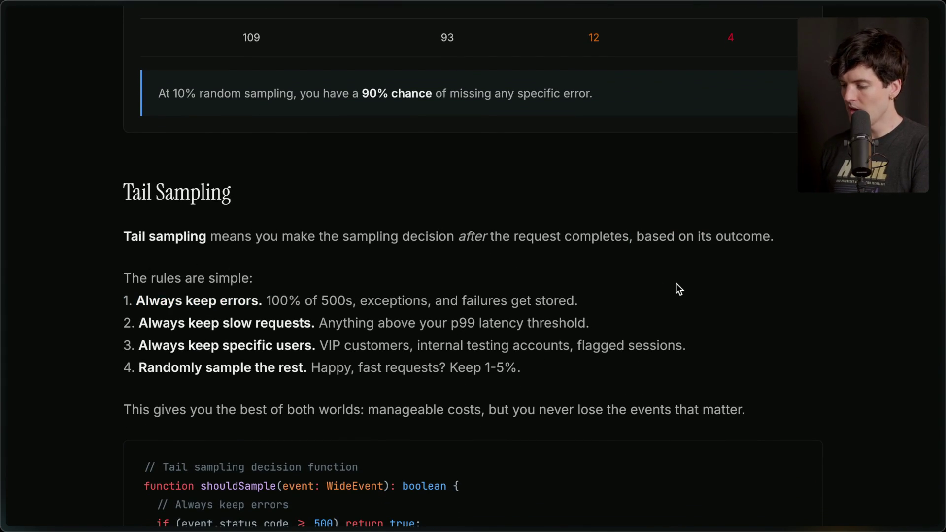
mouse_move(581, 298)
mouse_down()
mouse_move(124, 302)
mouse_move(124, 323)
mouse_move(592, 320)
mouse_up()
click(591, 320)
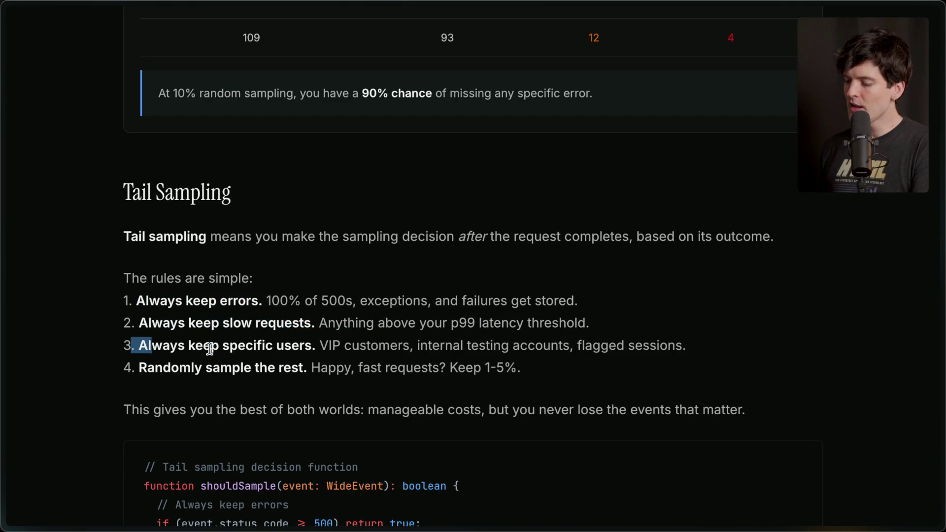
drag(143, 346, 717, 339)
click(736, 336)
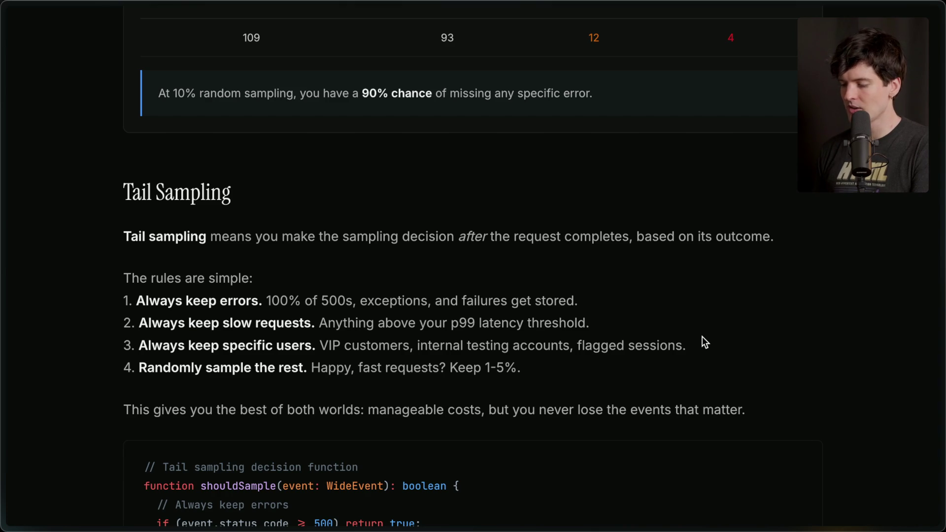
drag(116, 369, 533, 382)
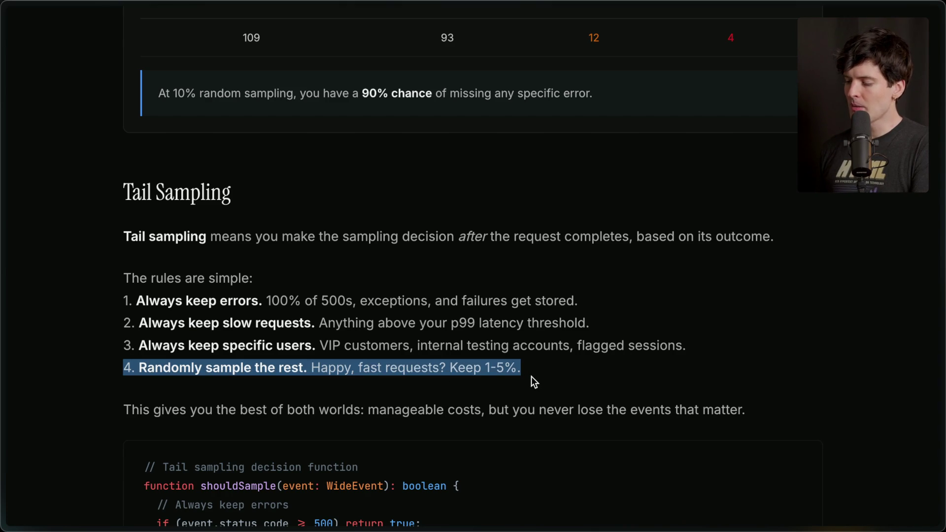
click(533, 368)
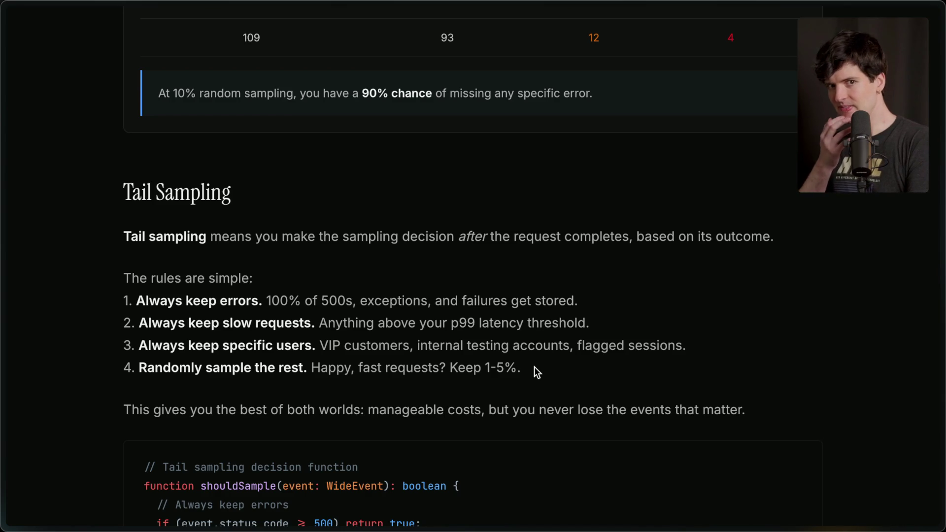
Expand the shouldSample code example and review it, including the 2000 ms slow-request threshold
scroll(534, 367, down, 5)
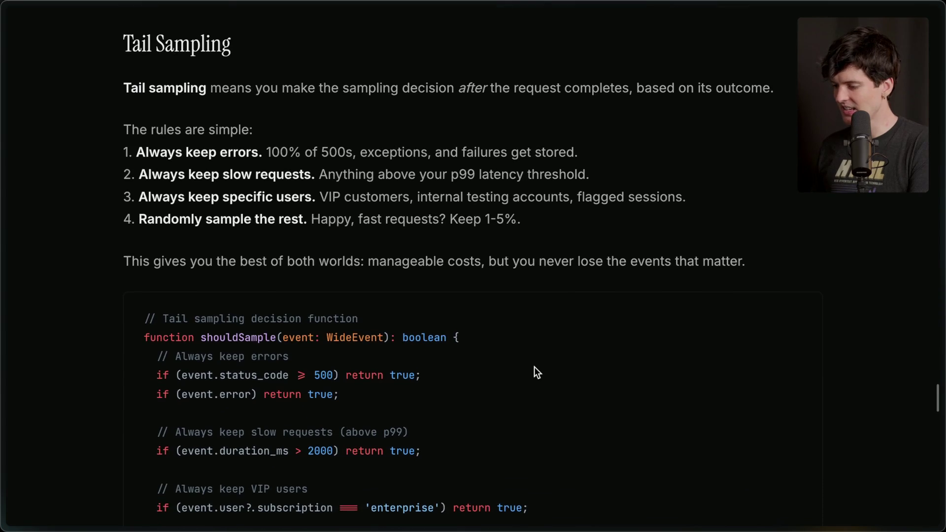
scroll(537, 372, down, 5)
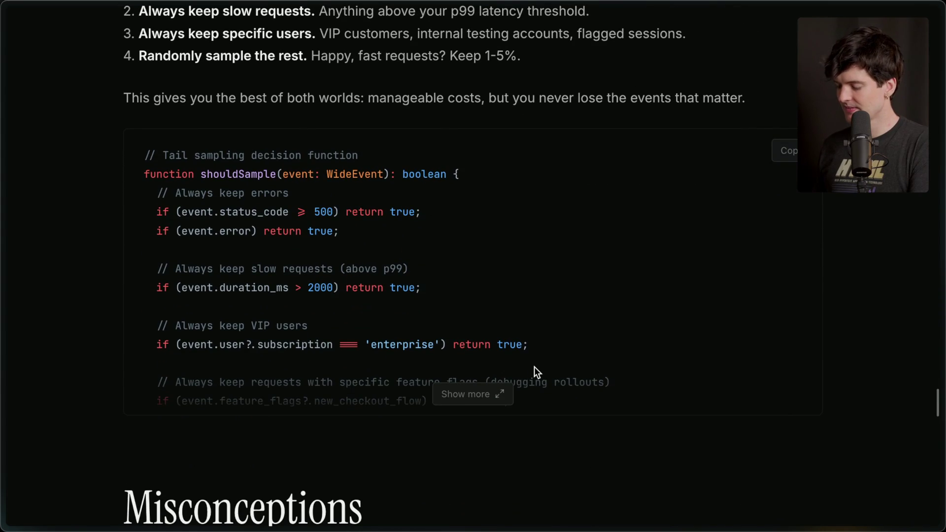
click(480, 394)
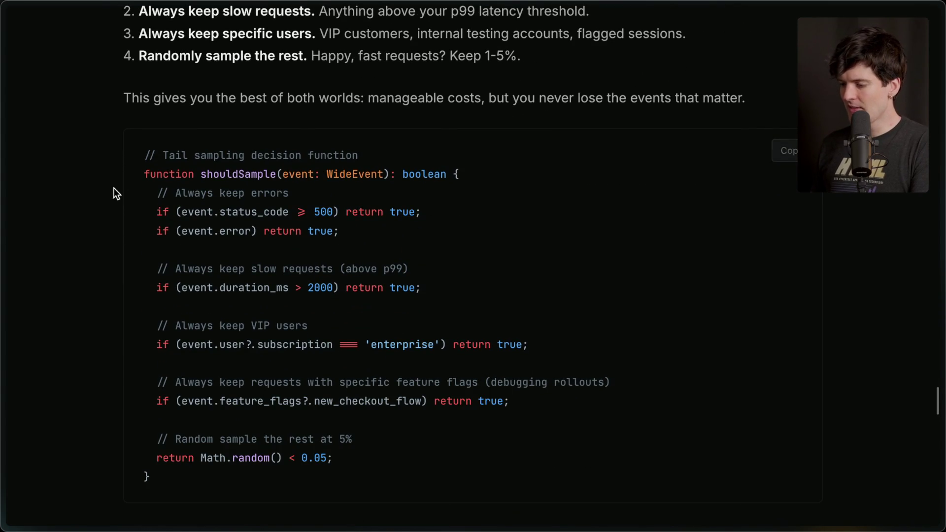
scroll(327, 398, down, 2)
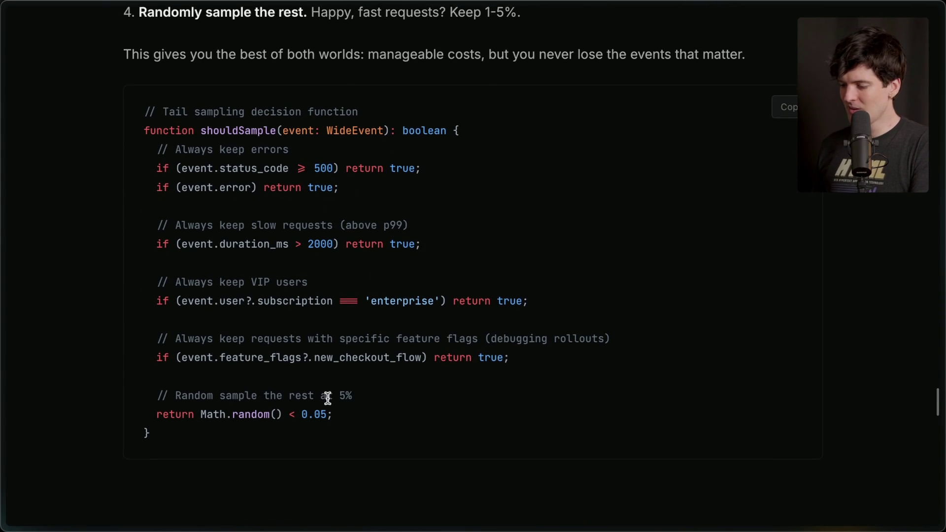
double_click(331, 228)
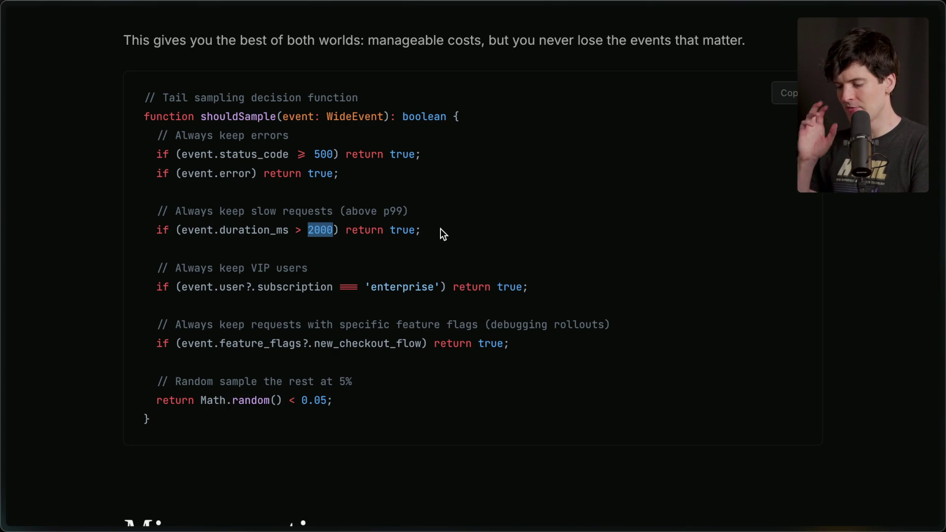
scroll(440, 229, down, 5)
scroll(441, 229, up, 5)
scroll(440, 229, down, 1)
scroll(440, 229, down, 1)
mouse_move(217, 389)
mouse_down()
mouse_move(114, 126)
mouse_move(109, 45)
mouse_up()
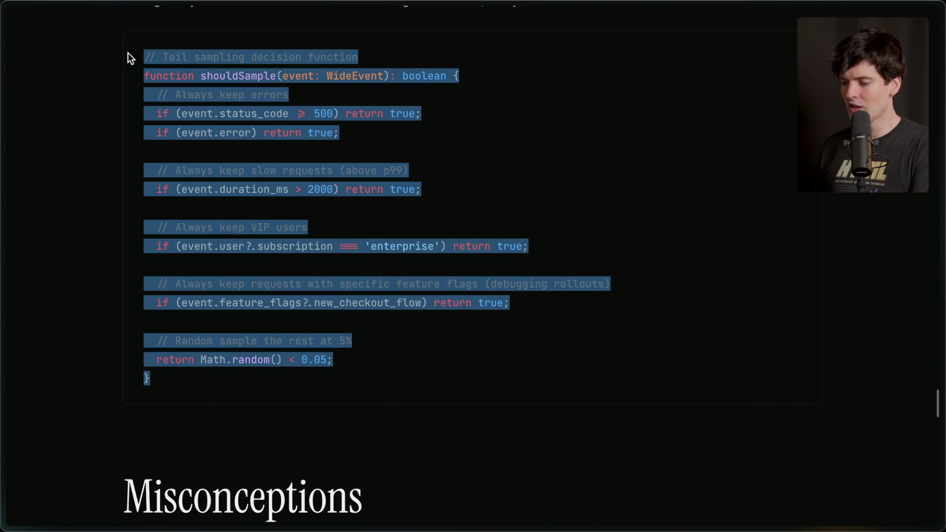
click(353, 124)
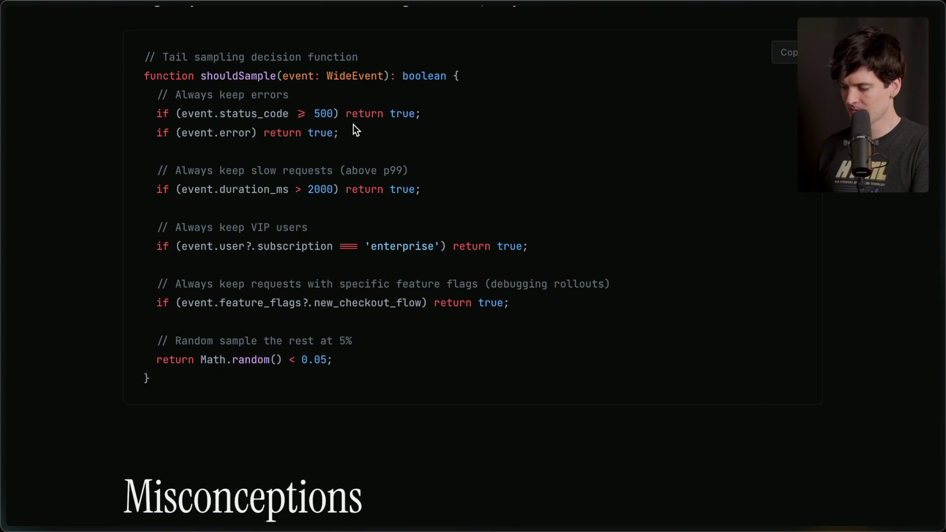
scroll(353, 124, down, 8)
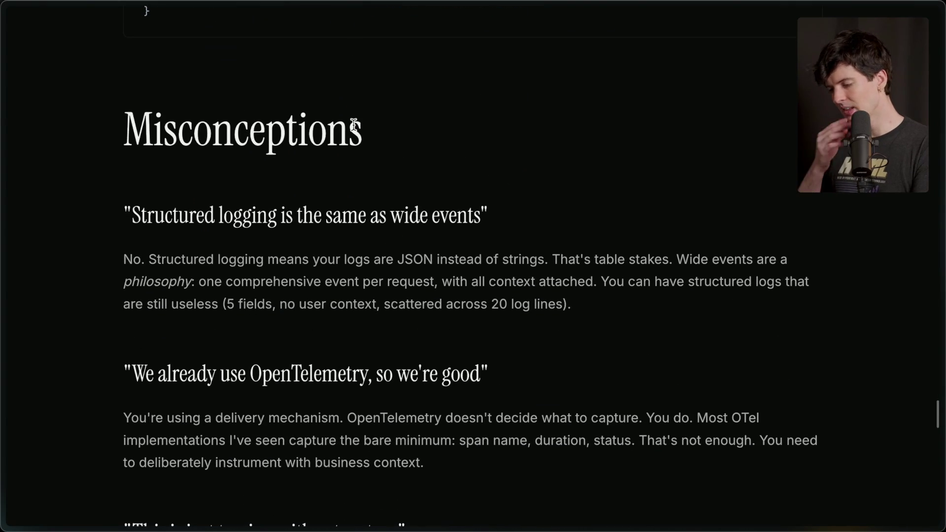
Highlight the structured logging misconception heading and its 5 fields, 20 log lines example
scroll(289, 195, down, 2)
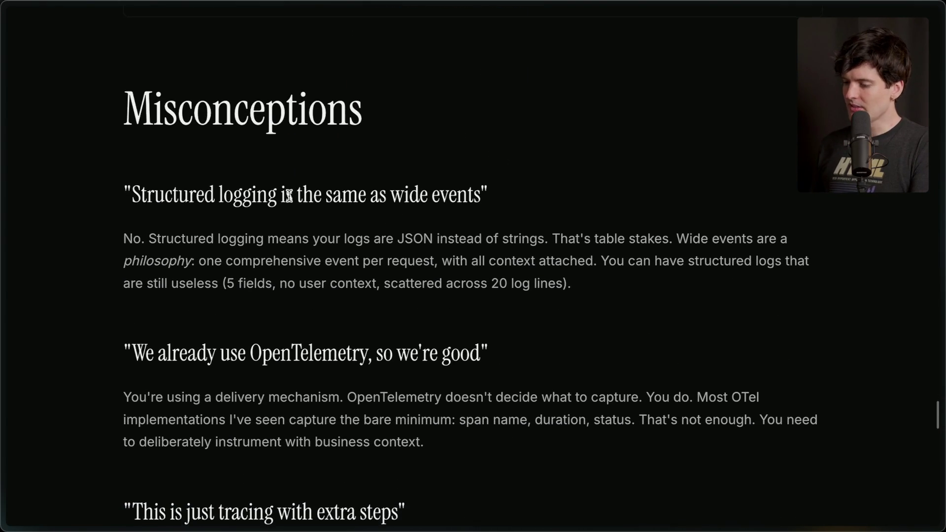
drag(120, 186, 536, 165)
click(536, 165)
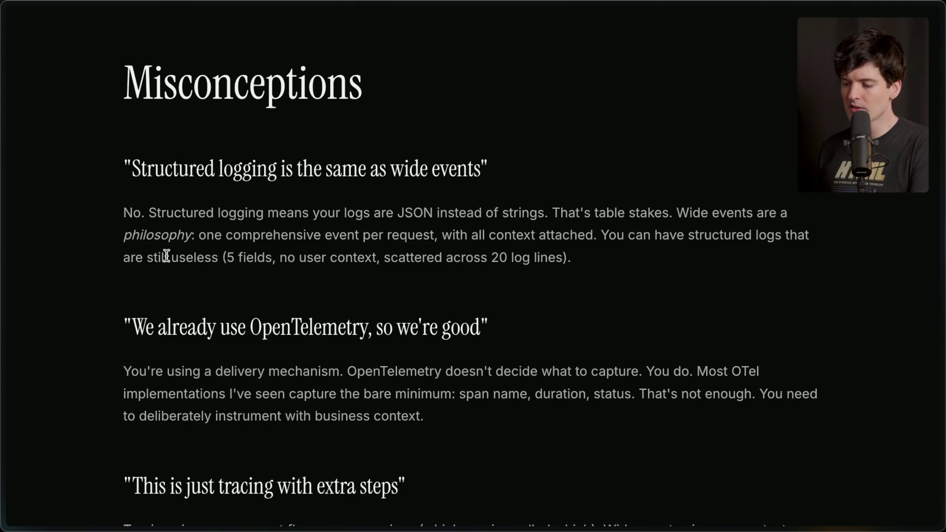
drag(222, 256, 593, 250)
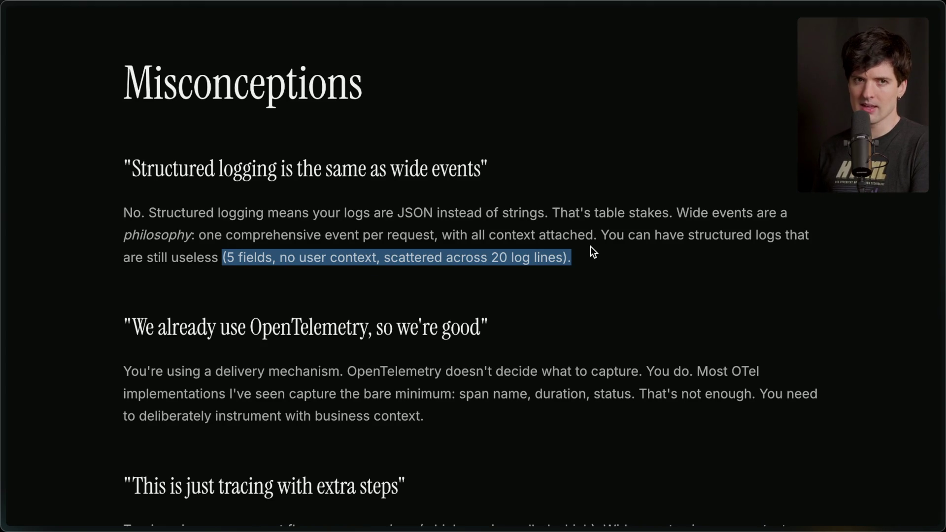
click(590, 246)
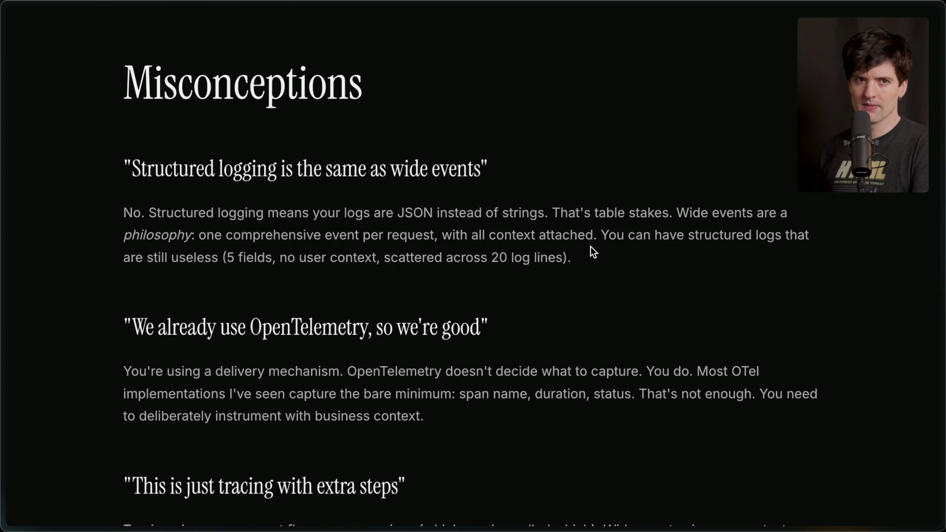
scroll(591, 250, down, 3)
Highlight the OpenTelemetry misconception heading and the 'tracing with extra steps' explanation
drag(128, 199, 649, 194)
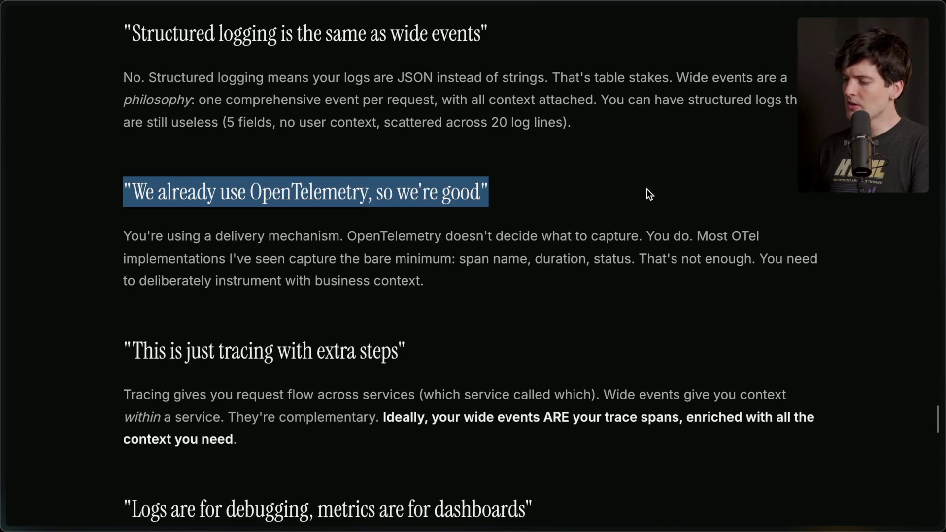
click(512, 319)
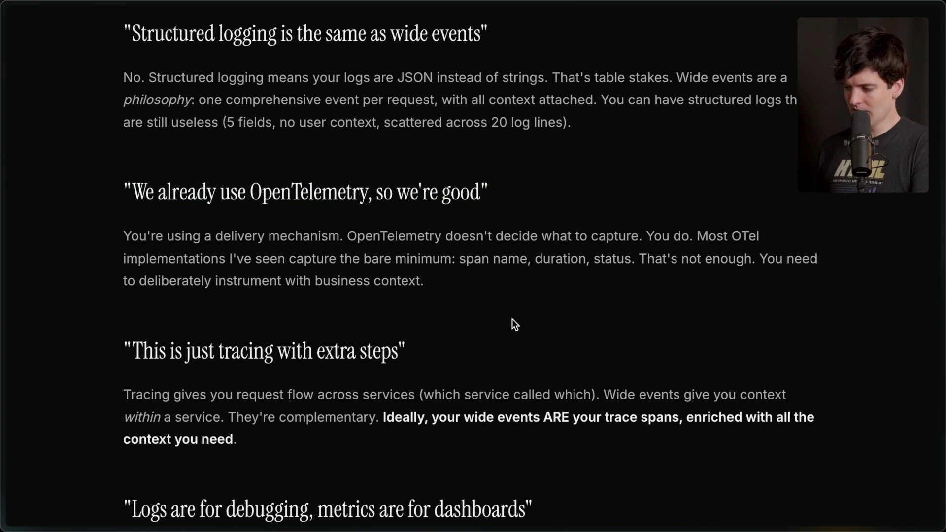
scroll(512, 319, down, 3)
drag(124, 200, 495, 189)
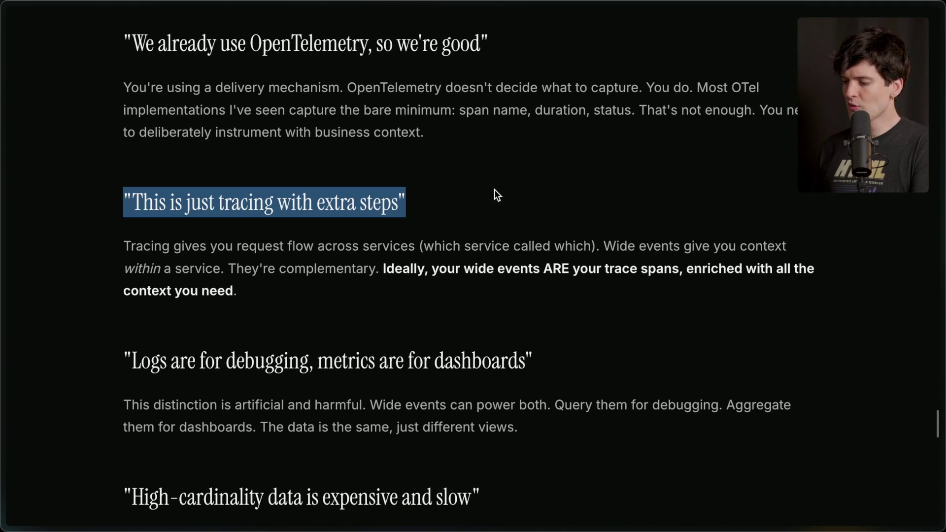
click(474, 198)
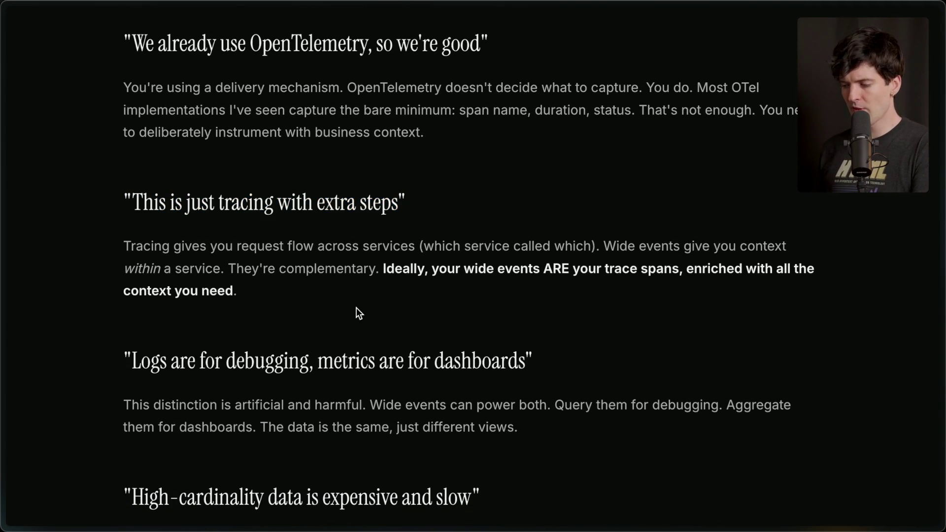
mouse_move(357, 307)
mouse_down()
mouse_move(85, 243)
mouse_move(274, 264)
mouse_up()
click(287, 305)
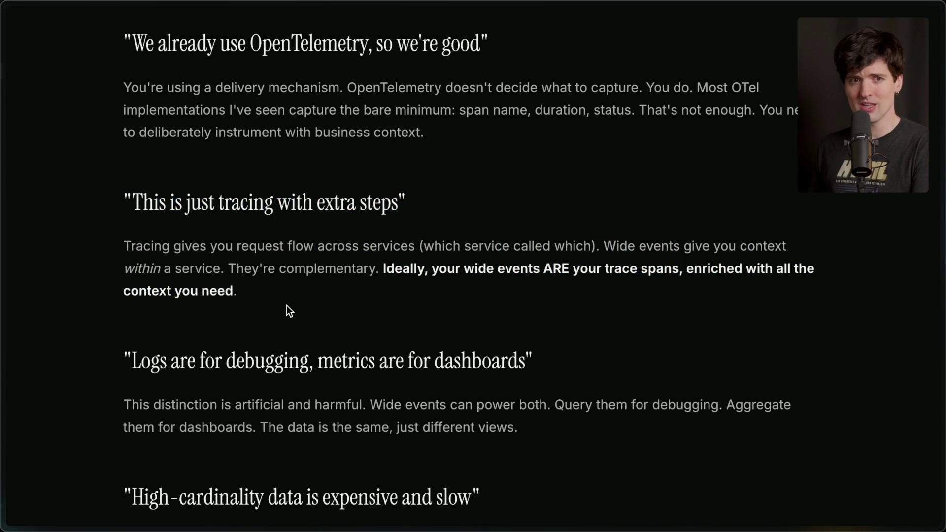
Highlight the 'Logs are for debugging, metrics are for dashboards' heading
scroll(287, 306, down, 3)
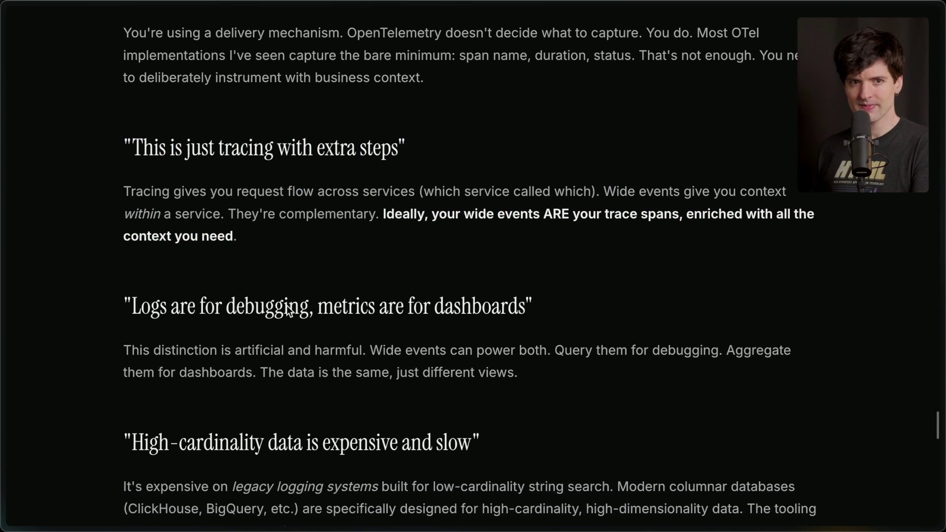
scroll(287, 306, down, 2)
drag(514, 220, 689, 227)
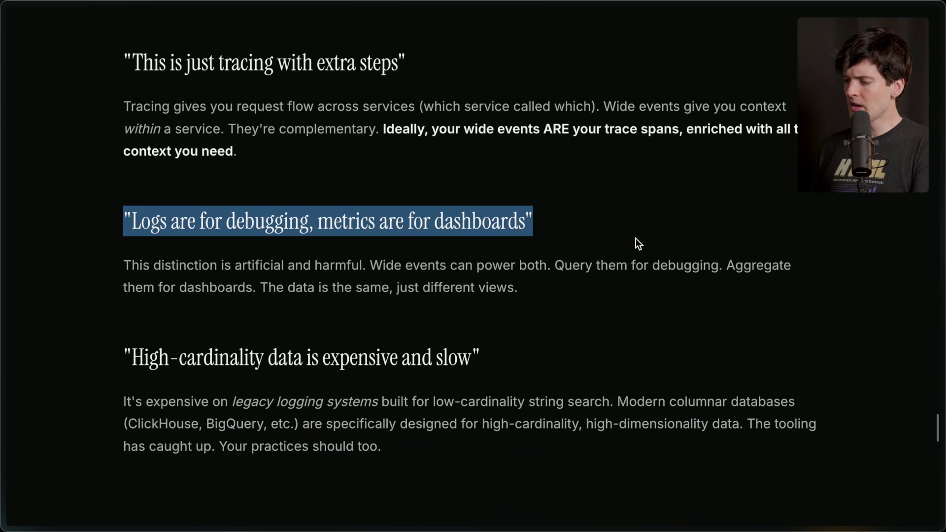
click(543, 287)
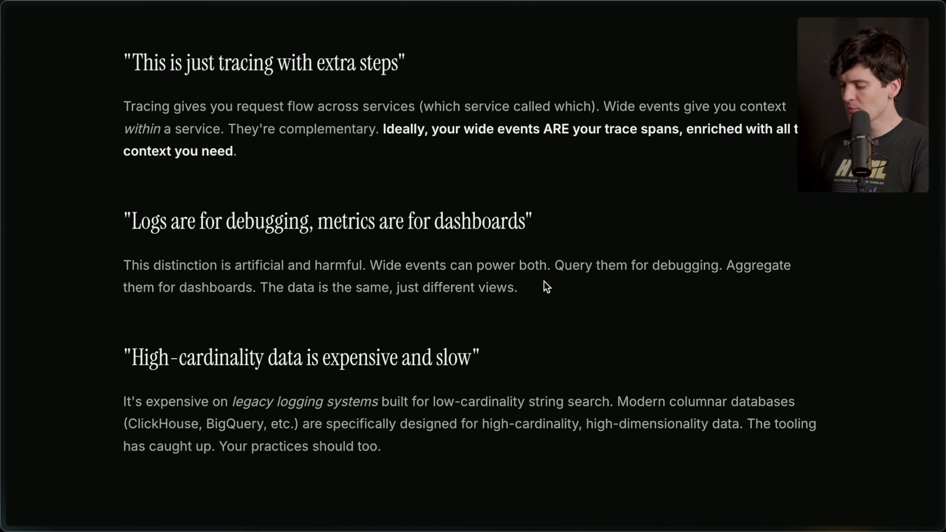
Switch to Axiom and pick OpenTelemetry Traces (t3chat-prod) from the Dashboards list
key(super+Tab)
key(super+Tab)
key(Tab)
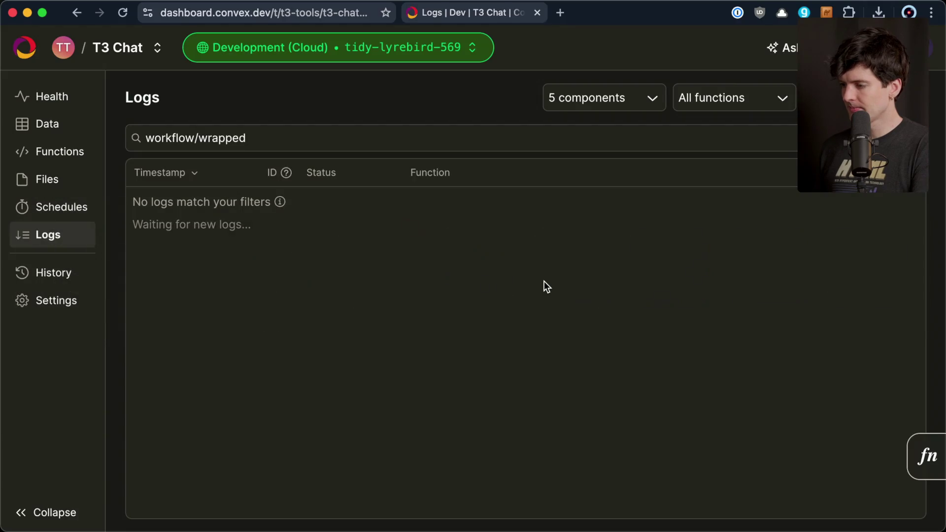
key(ctrl+Tab)
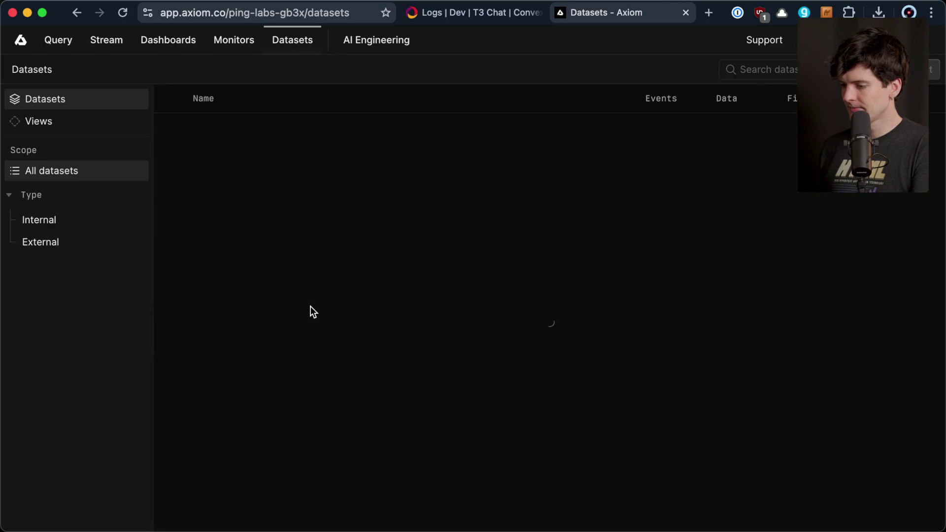
scroll(302, 313, down, 2)
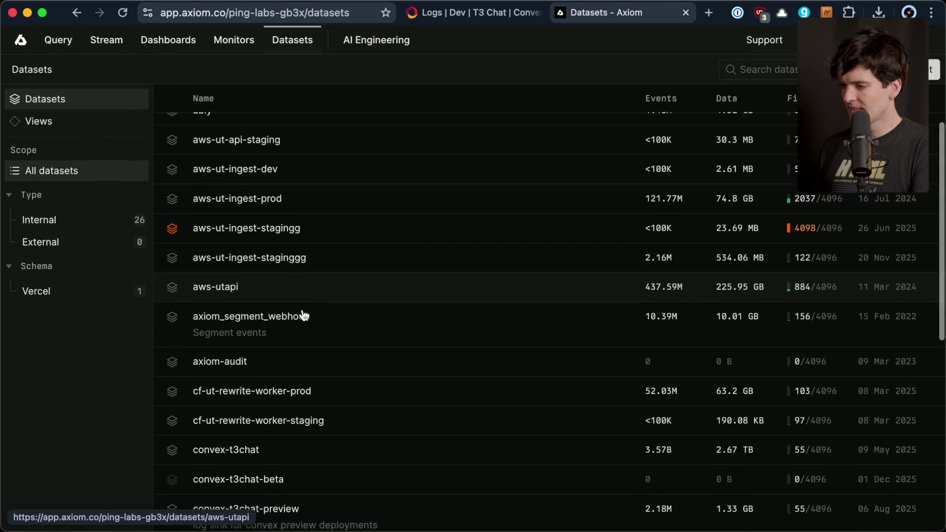
click(160, 43)
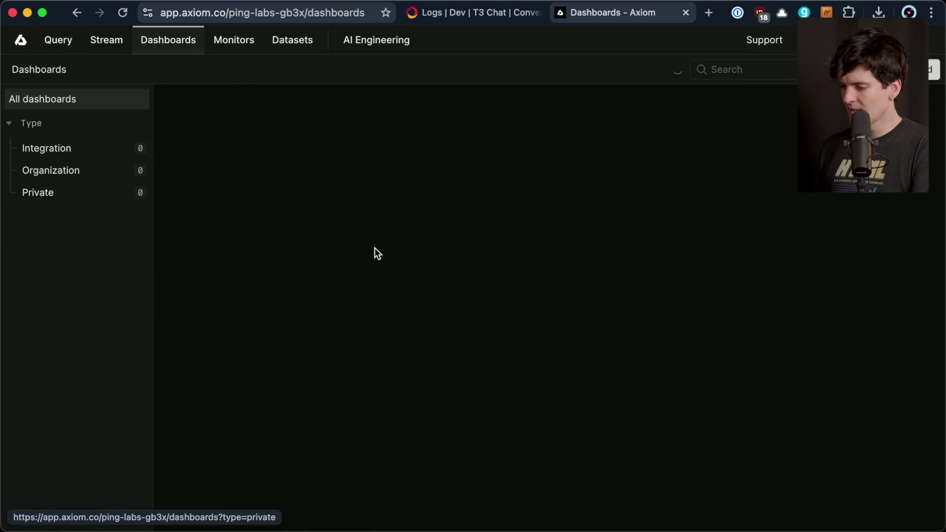
scroll(403, 318, down, 7)
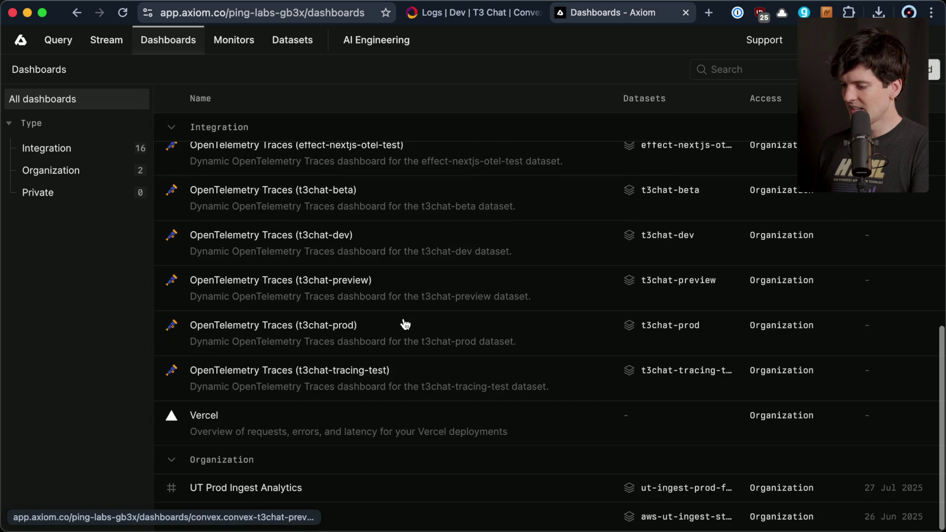
scroll(205, 195, up, 1)
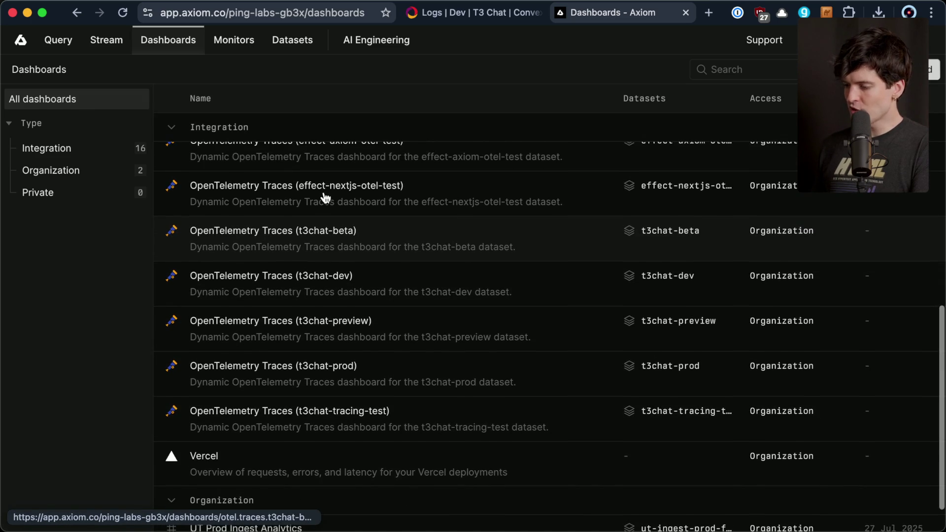
scroll(325, 198, down, 1)
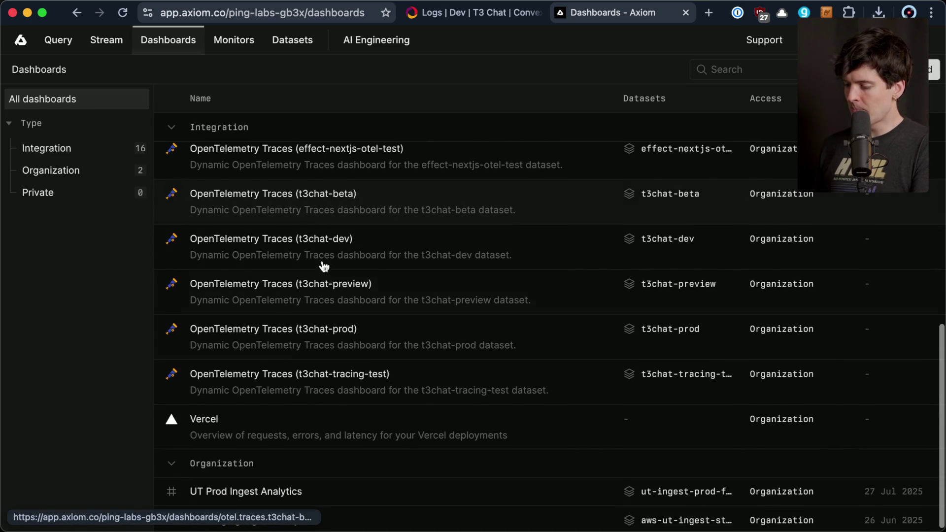
click(311, 336)
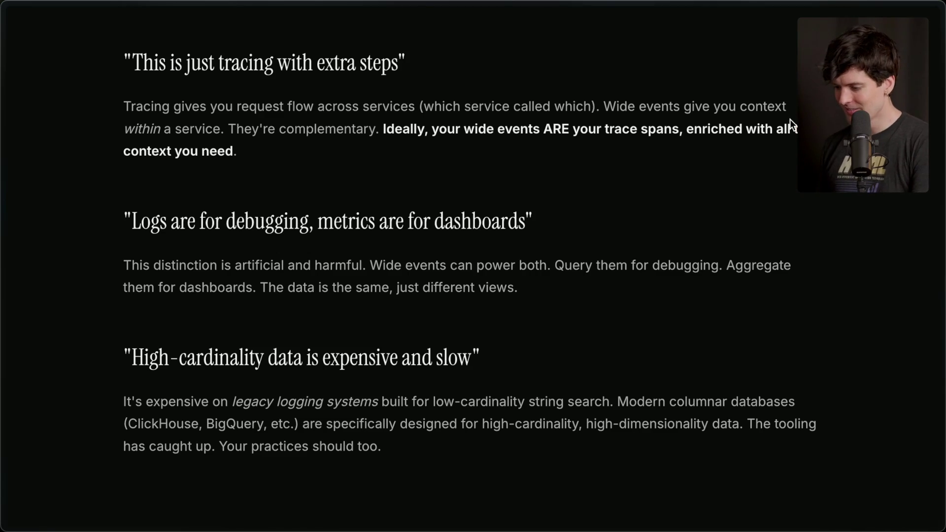
Highlight the 'High-cardinality data is expensive' heading and the columnar-databases claim, then continue to The Payoff
scroll(790, 123, down, 3)
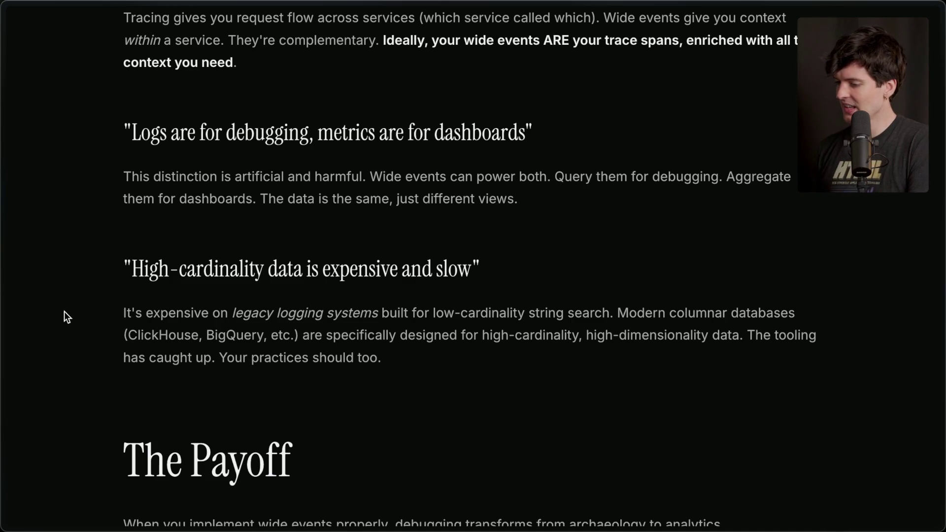
drag(112, 268, 502, 271)
click(502, 272)
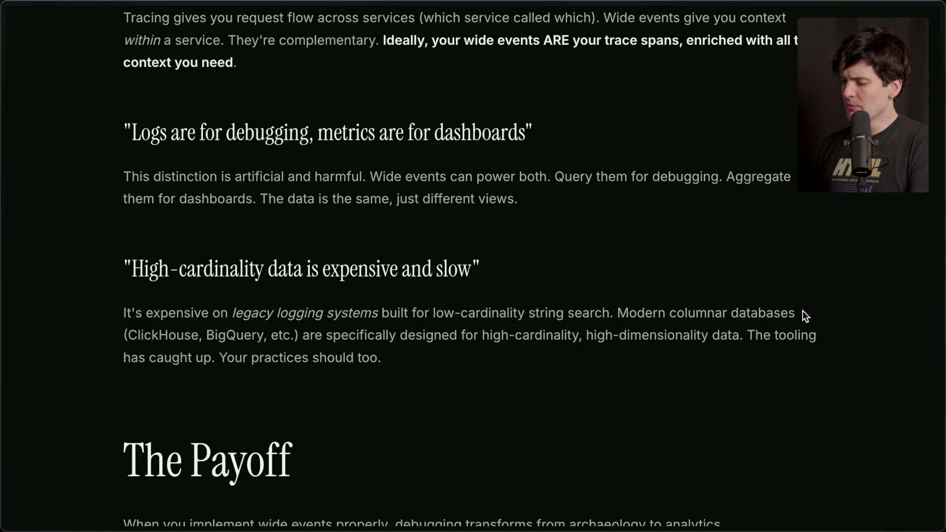
mouse_move(303, 335)
mouse_down()
mouse_move(386, 339)
mouse_move(424, 358)
mouse_up()
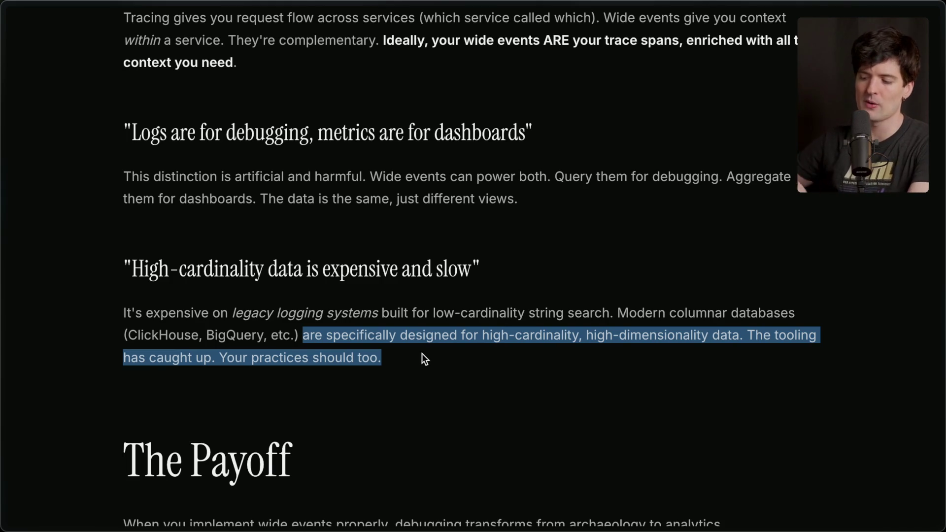
scroll(421, 353, down, 7)
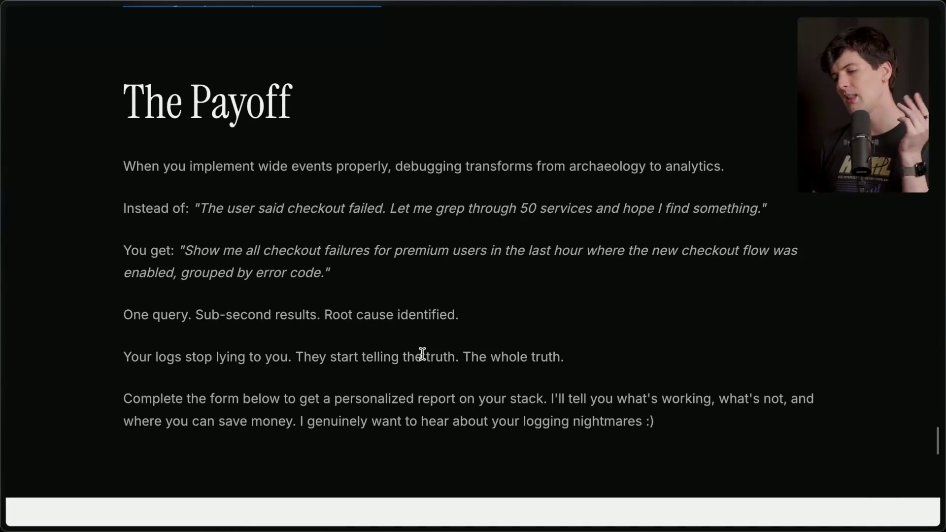
Read The Payoff, highlighting the grep example, 'One query. Sub-second results' and 'They start telling the truth' lines
drag(123, 166, 351, 156)
click(351, 156)
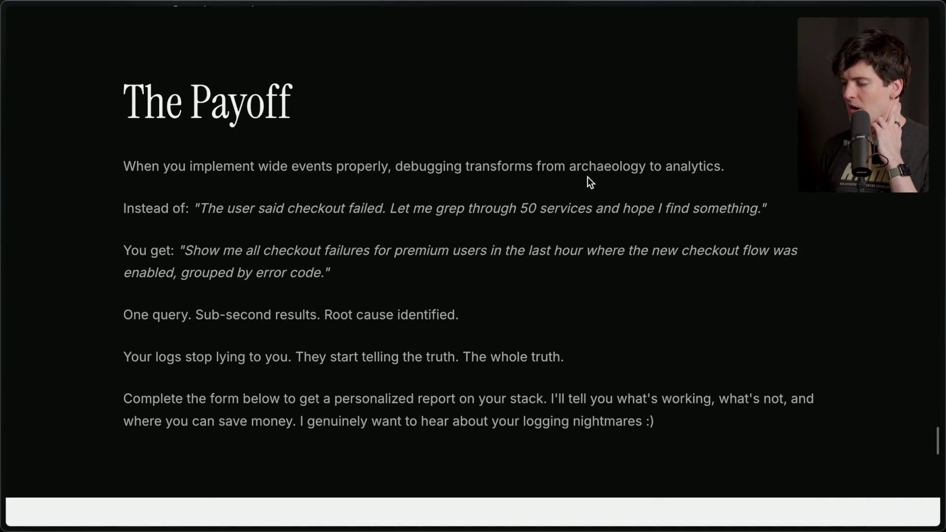
mouse_move(720, 175)
mouse_down()
mouse_move(302, 162)
mouse_move(89, 132)
mouse_up()
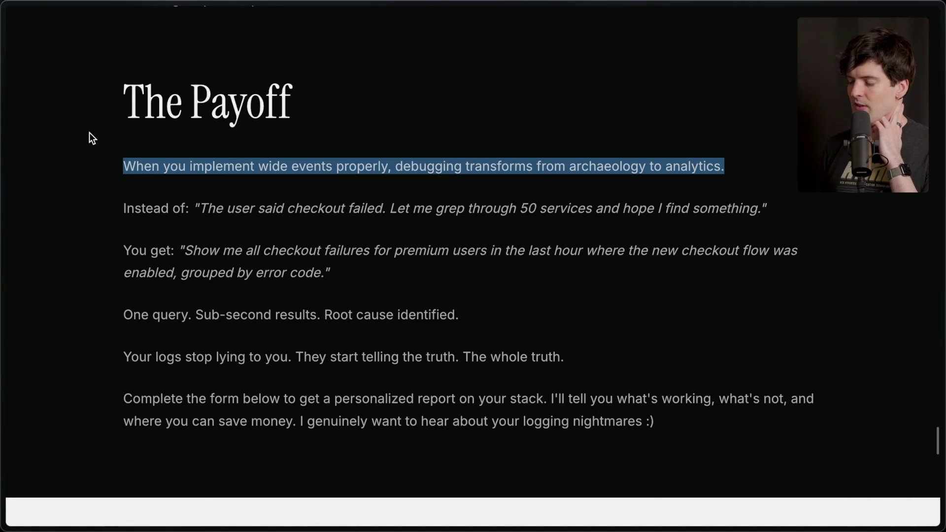
click(150, 173)
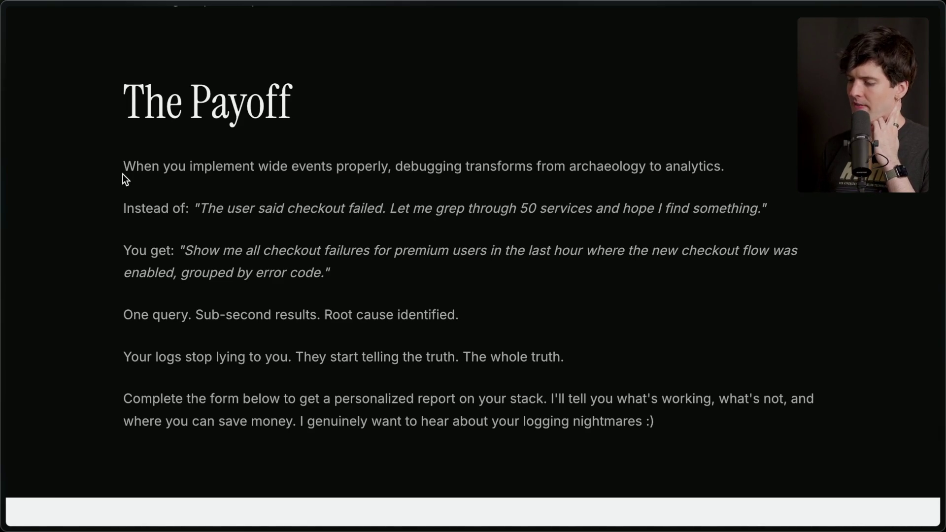
triple_click(808, 204)
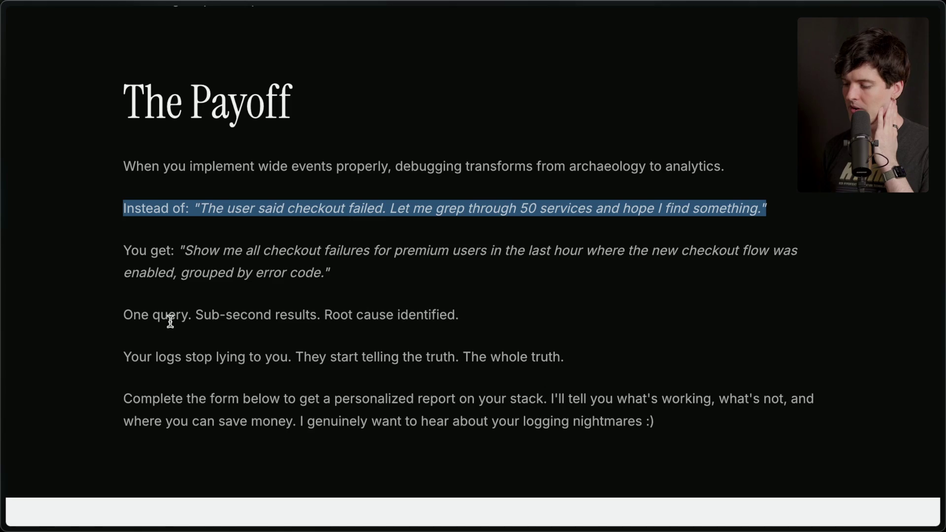
triple_click(201, 318)
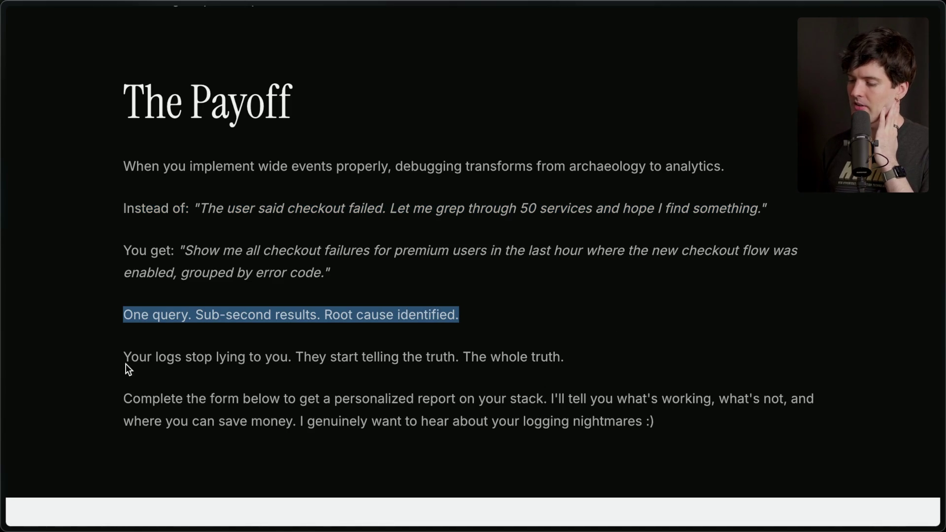
drag(291, 357, 628, 361)
click(628, 360)
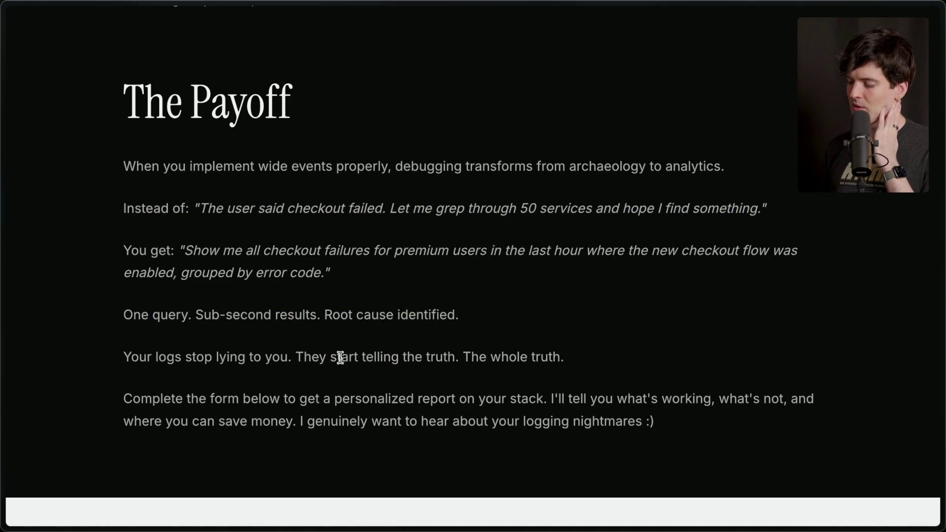
scroll(571, 355, down, 3)
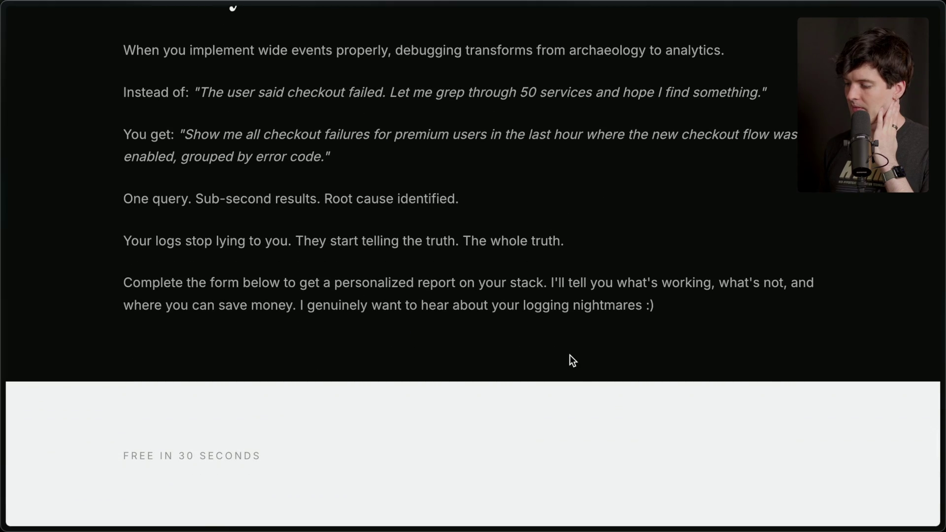
Scroll past The Payoff into the form section, settling on its 'Get your stack roasted' pitch
scroll(570, 355, down, 2)
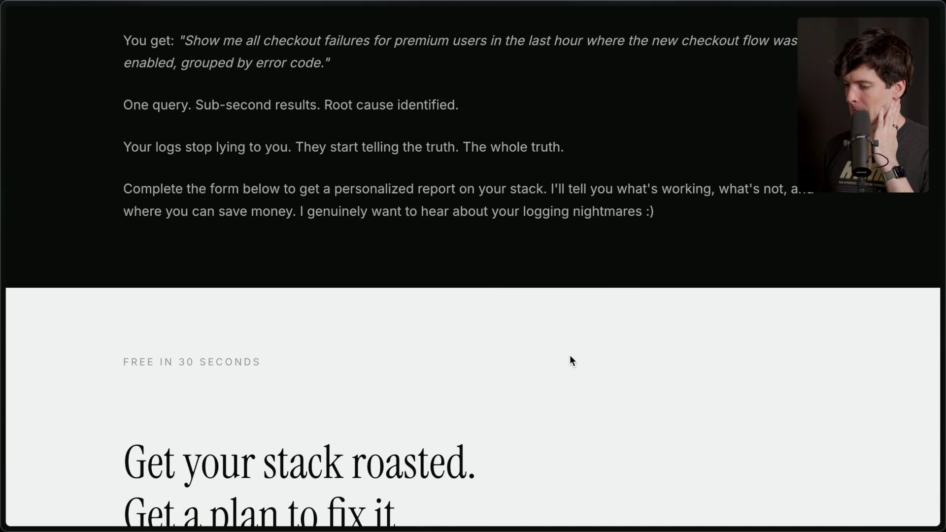
scroll(570, 355, down, 7)
scroll(570, 356, down, 8)
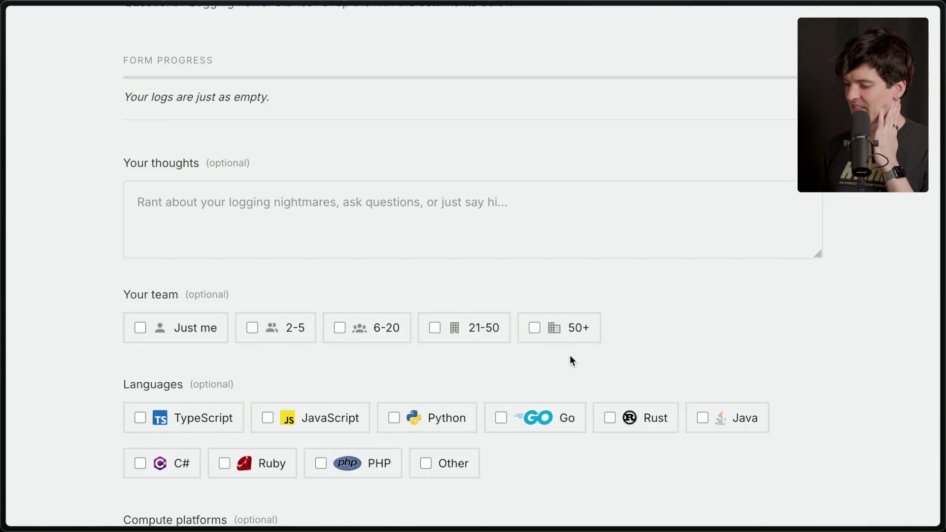
scroll(571, 355, up, 10)
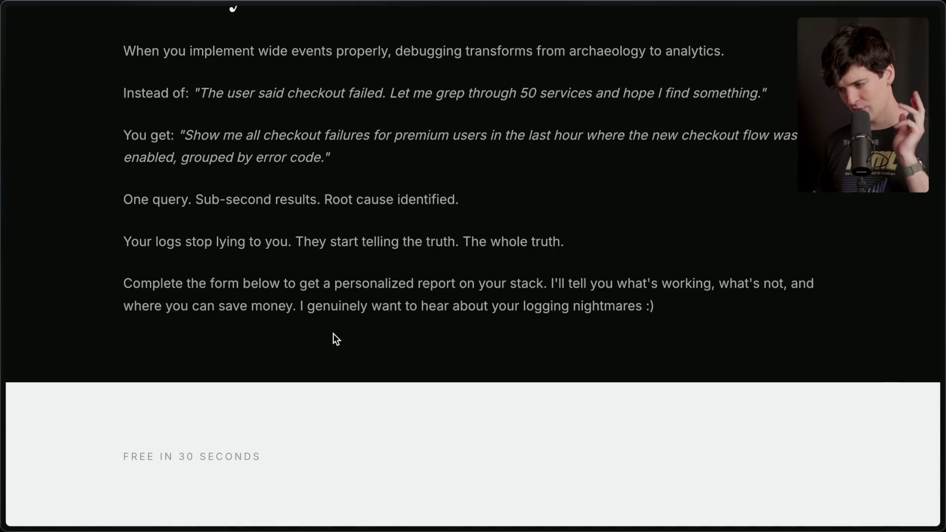
scroll(333, 333, down, 5)
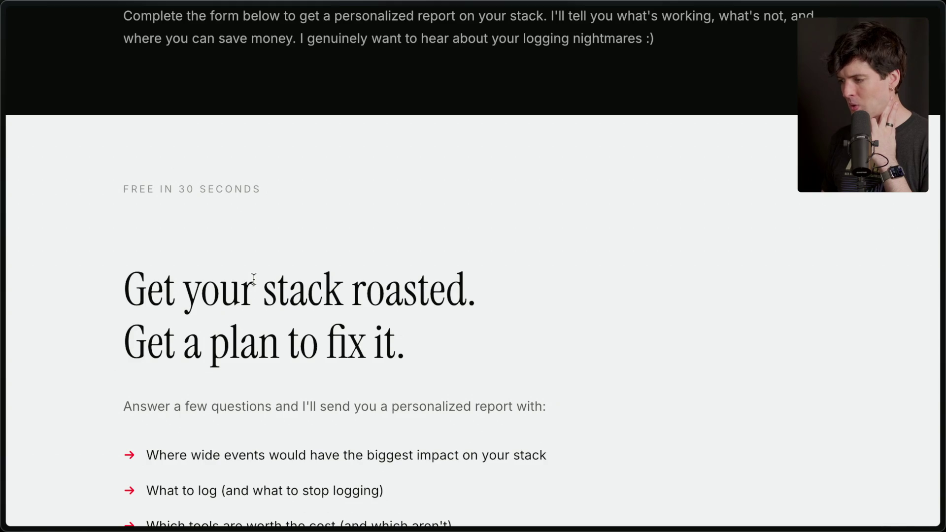
Scroll through the stack survey form, ticking and then unticking 'Other' under Databases
scroll(253, 279, down, 5)
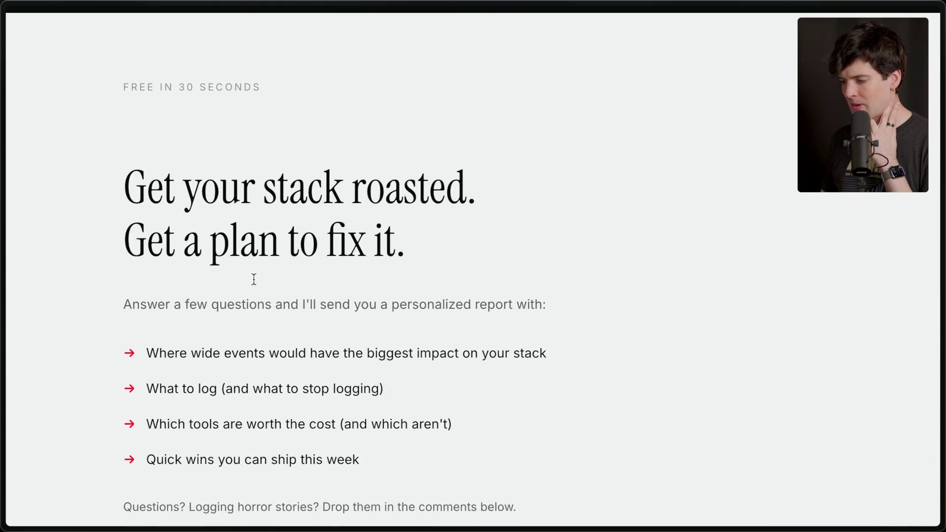
scroll(253, 279, down, 5)
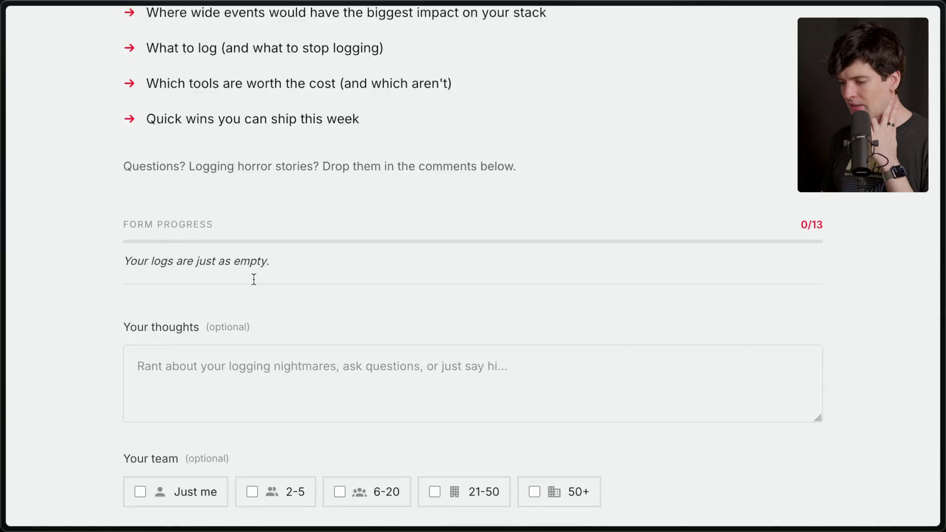
scroll(254, 279, down, 6)
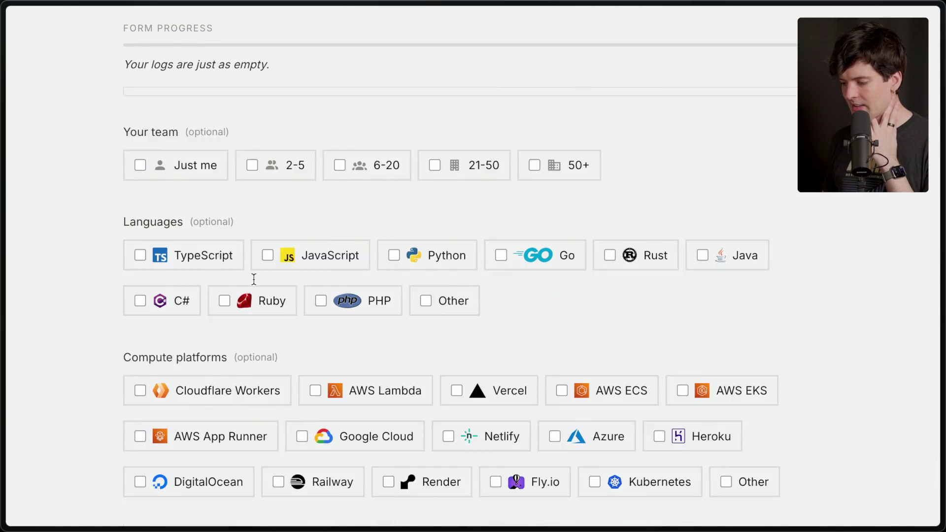
scroll(253, 284, down, 7)
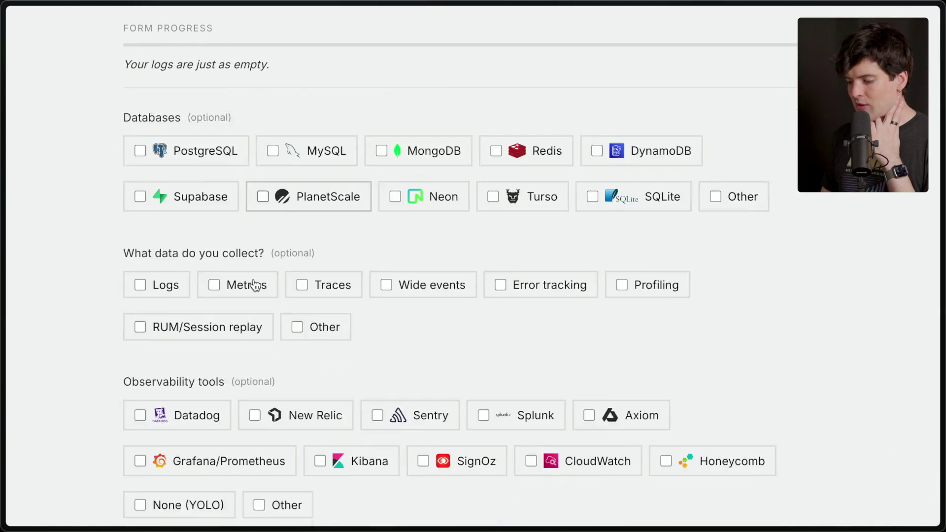
scroll(253, 284, down, 7)
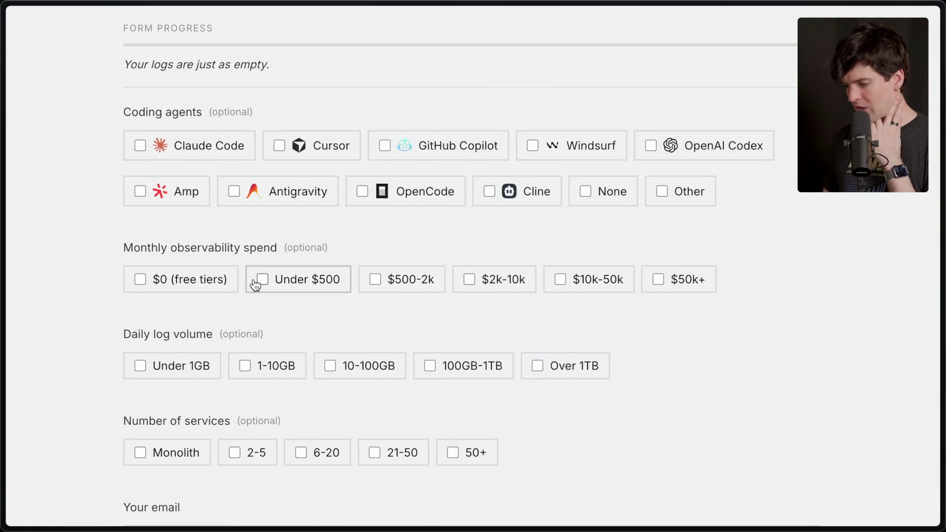
scroll(255, 284, down, 2)
scroll(254, 285, up, 9)
scroll(255, 285, up, 15)
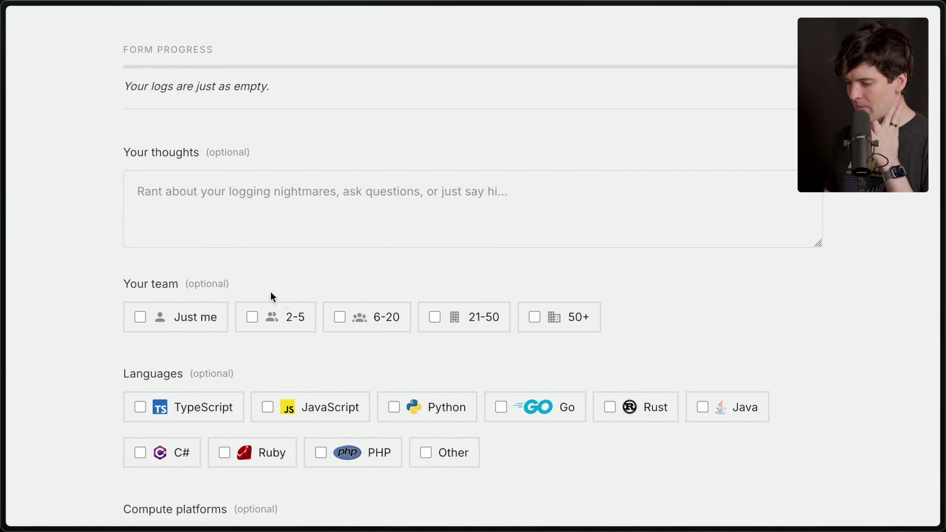
scroll(249, 292, down, 6)
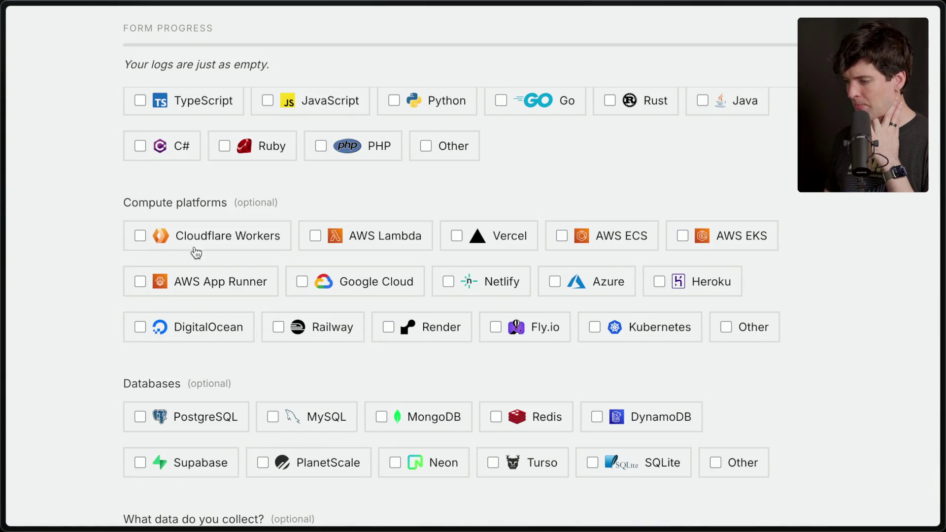
scroll(388, 320, down, 2)
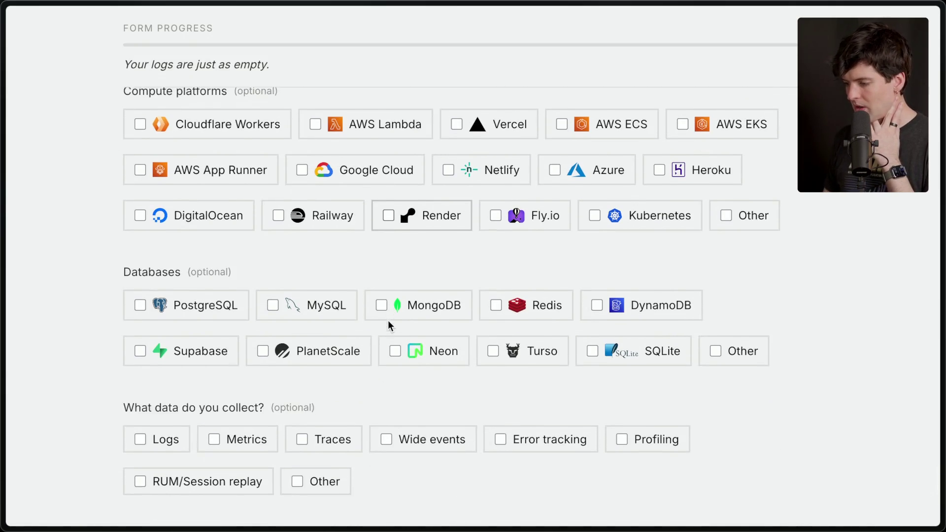
click(733, 337)
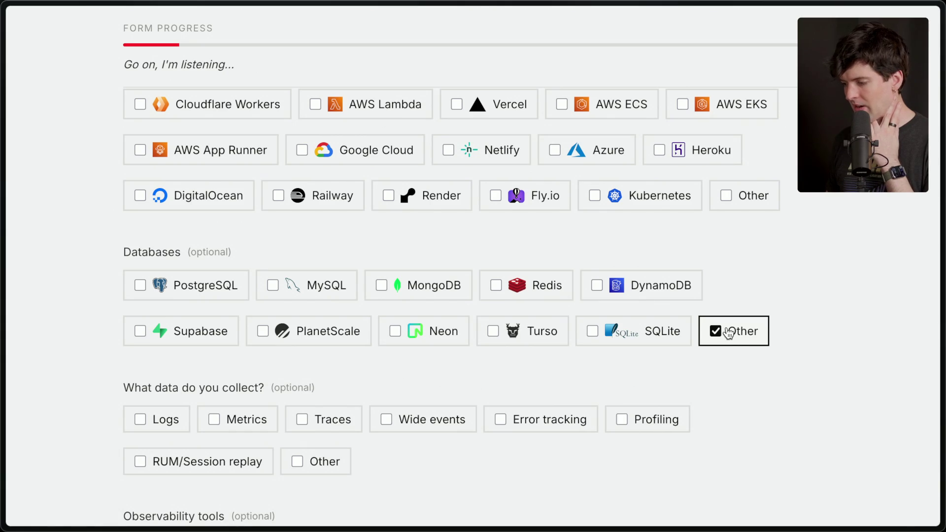
click(728, 334)
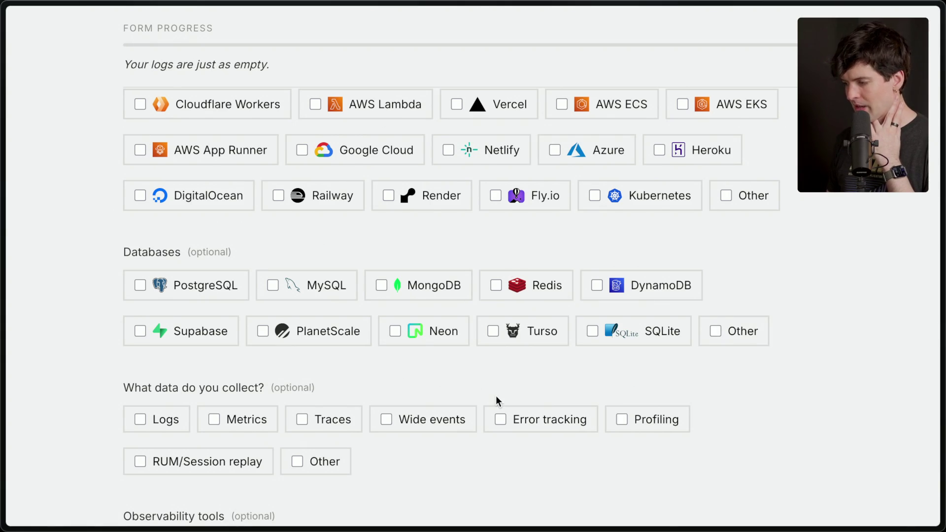
Scroll to the end of the form, then switch to the author's X profile tab
scroll(495, 395, down, 3)
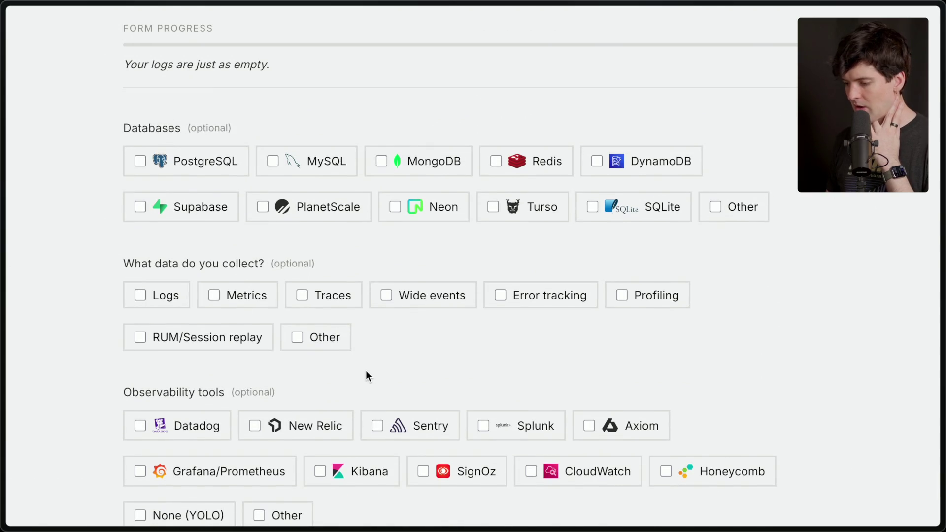
scroll(366, 376, down, 2)
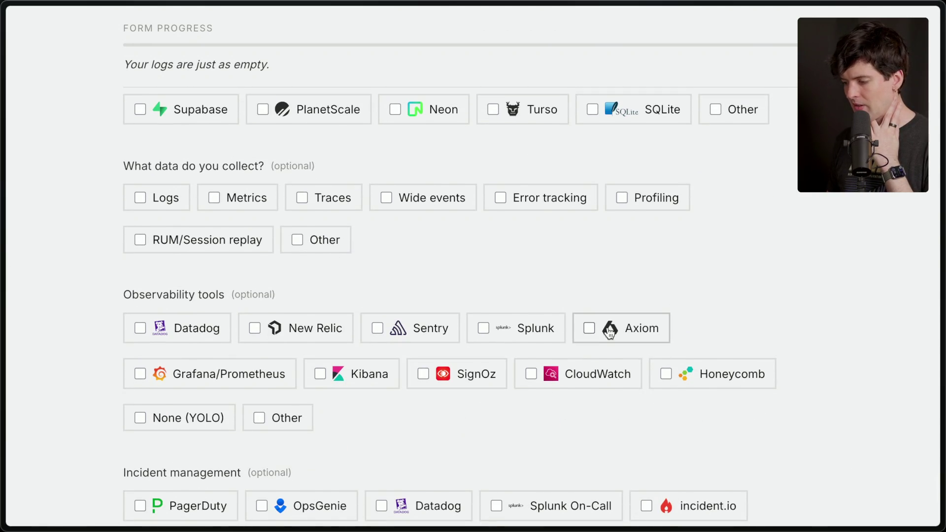
scroll(433, 434, down, 1)
scroll(432, 430, down, 4)
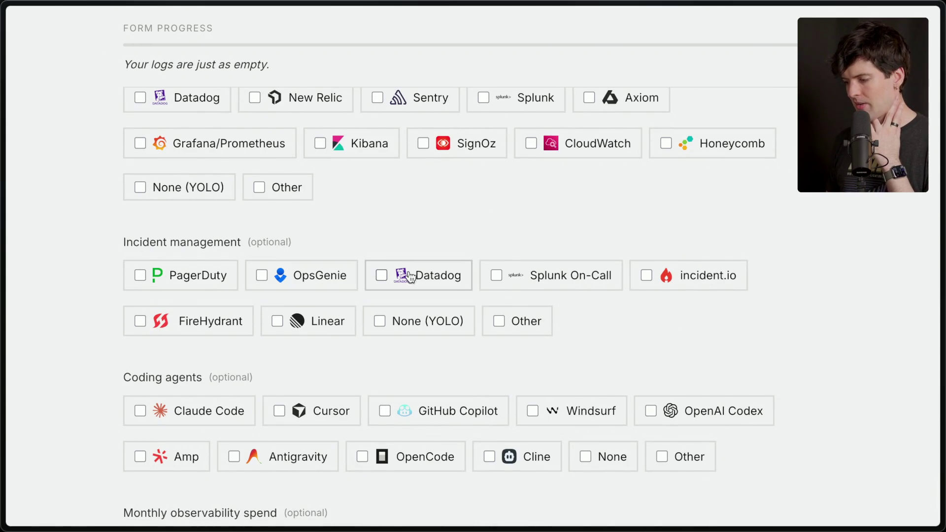
scroll(412, 447, down, 3)
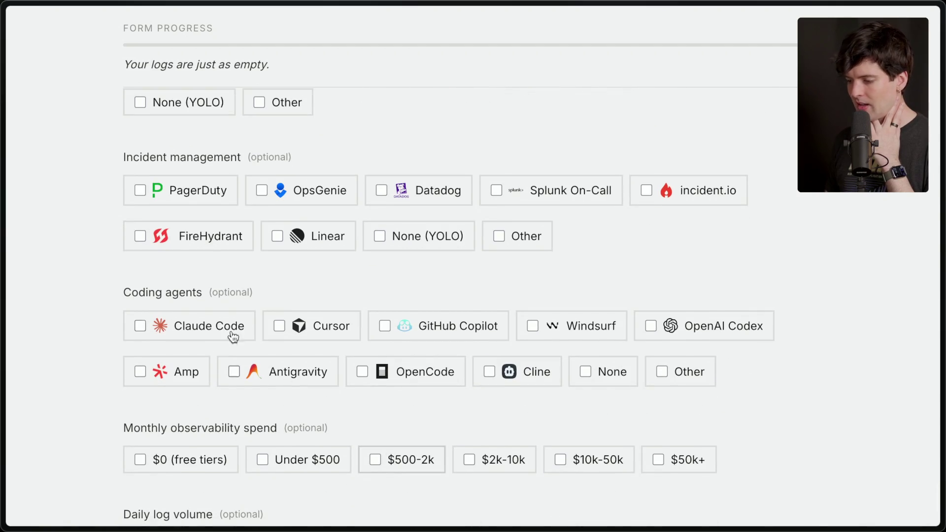
scroll(450, 299, down, 6)
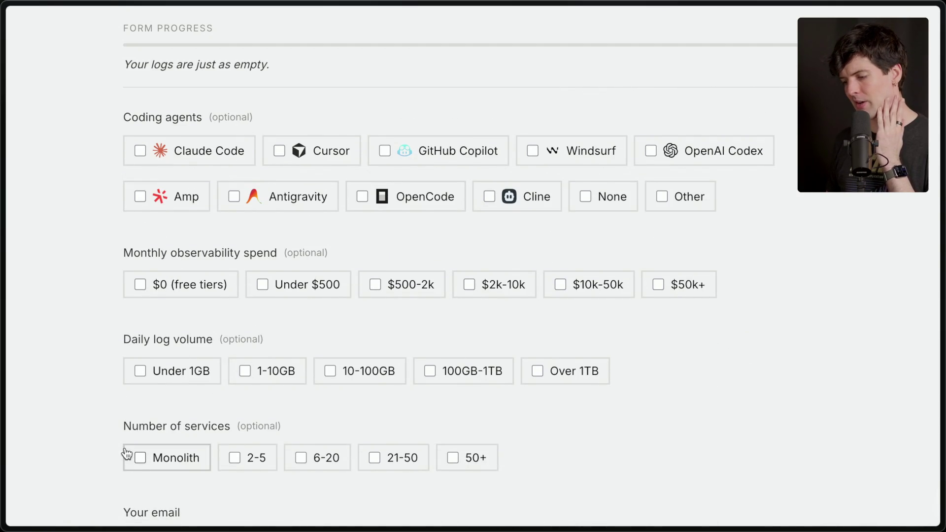
scroll(325, 405, down, 10)
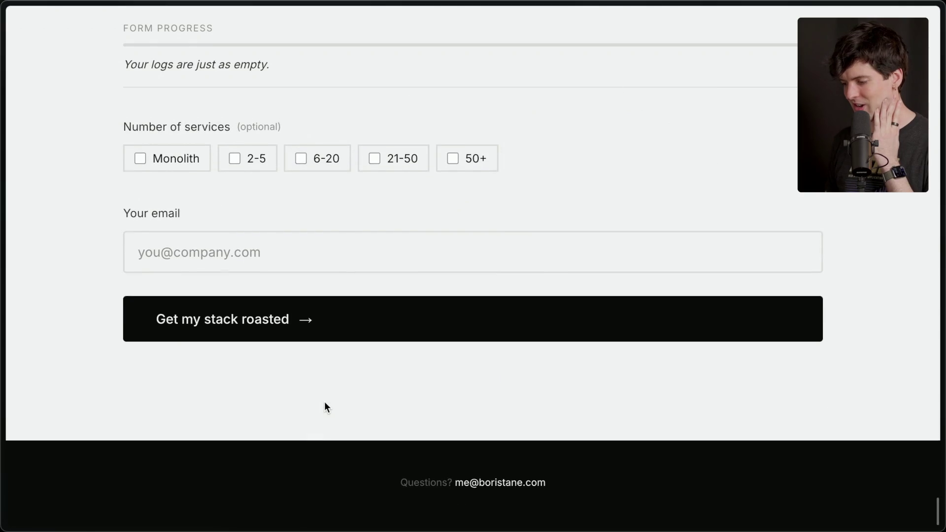
scroll(424, 354, up, 20)
mouse_move(942, 320)
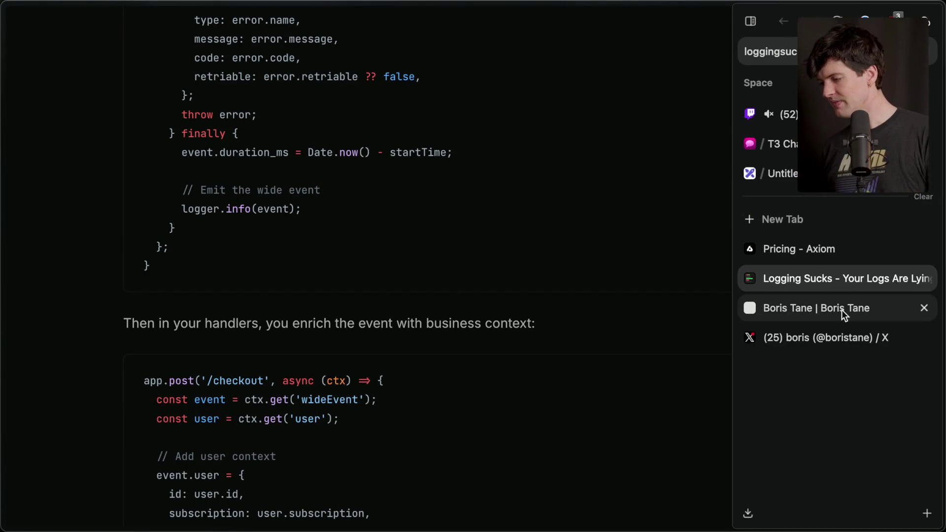
click(835, 337)
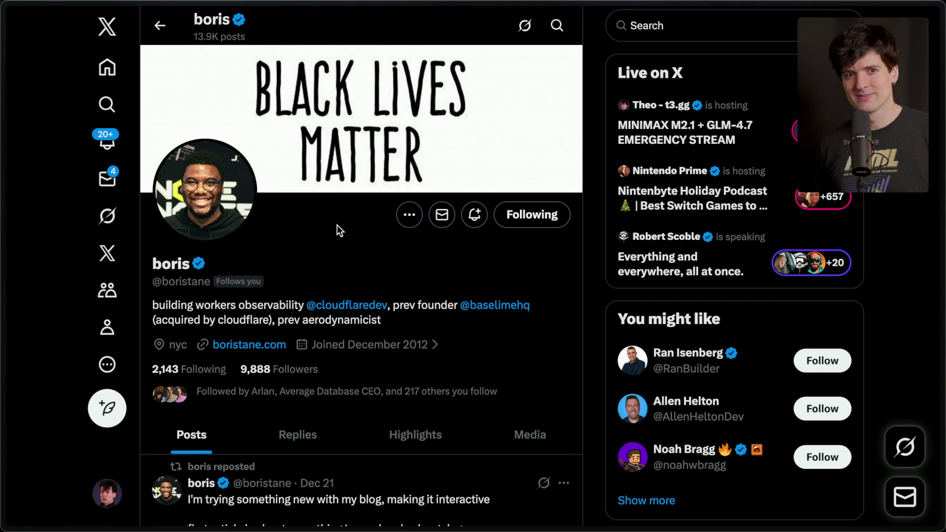
Add an 'End of logging rant' stream marker via /marker in the Twitch Stream Manager chat
mouse_move(785, 155)
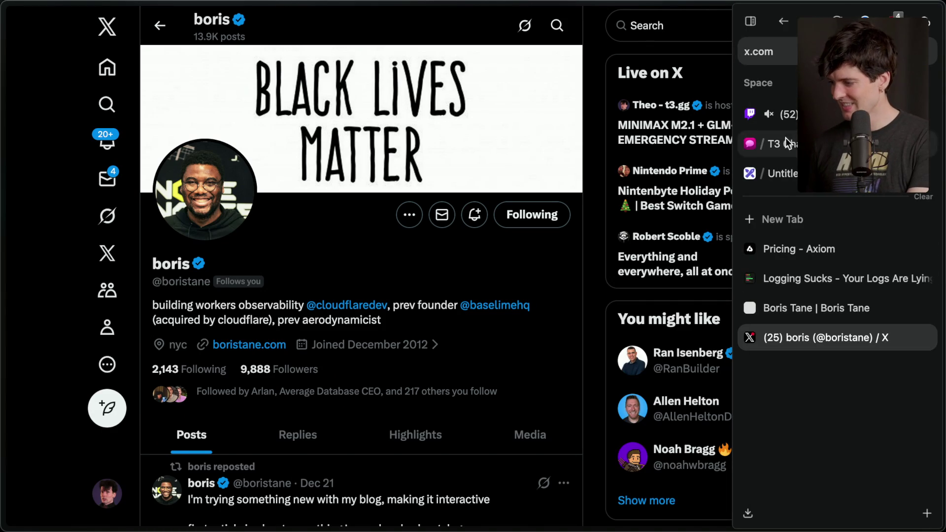
click(785, 115)
click(226, 484)
text(/marker End of logging rant)
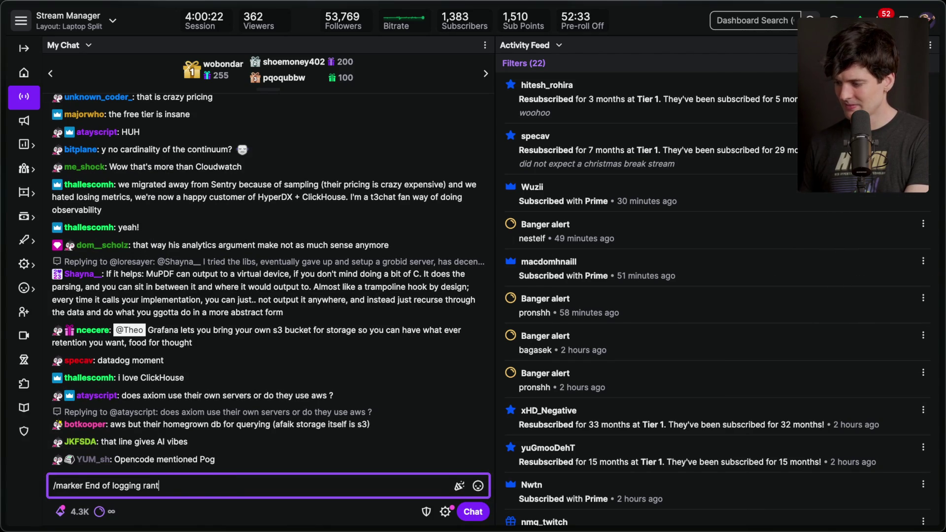
key(Return)
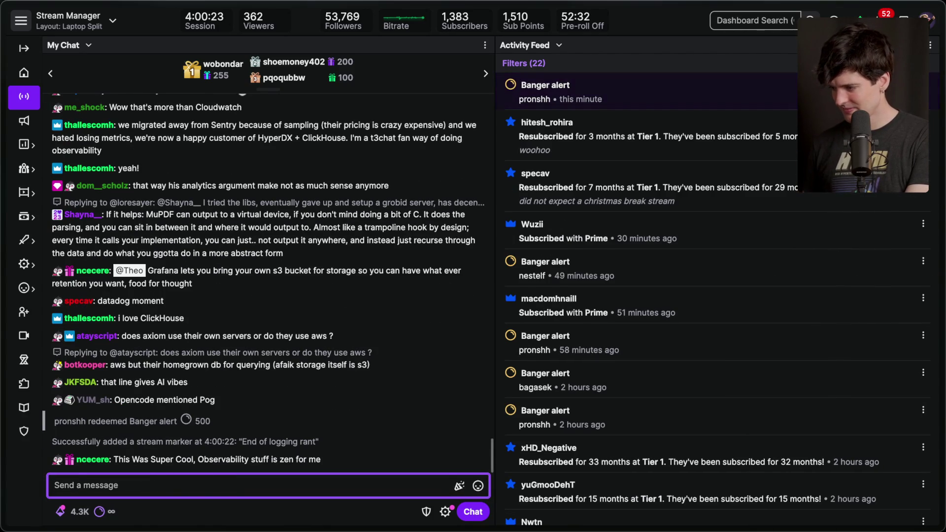
Copy the link to the author's X profile page
key(super+Tab)
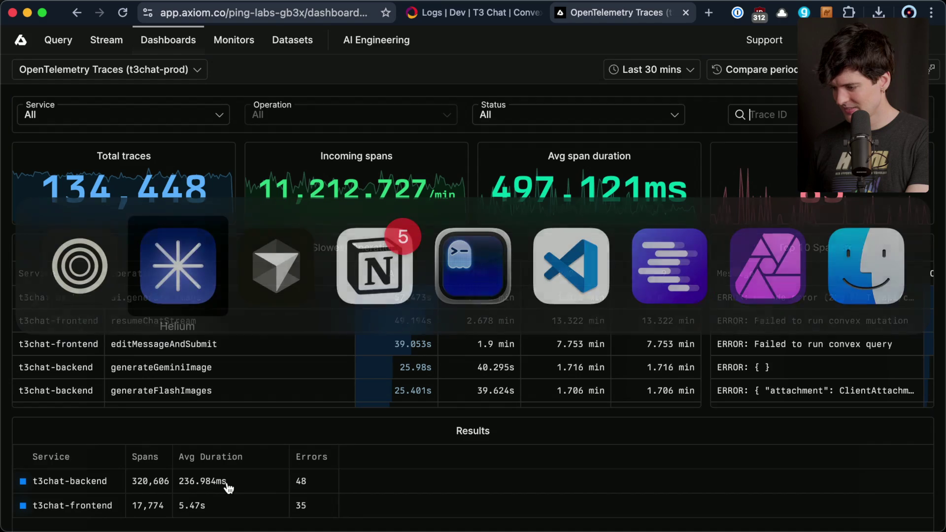
key(super+Tab)
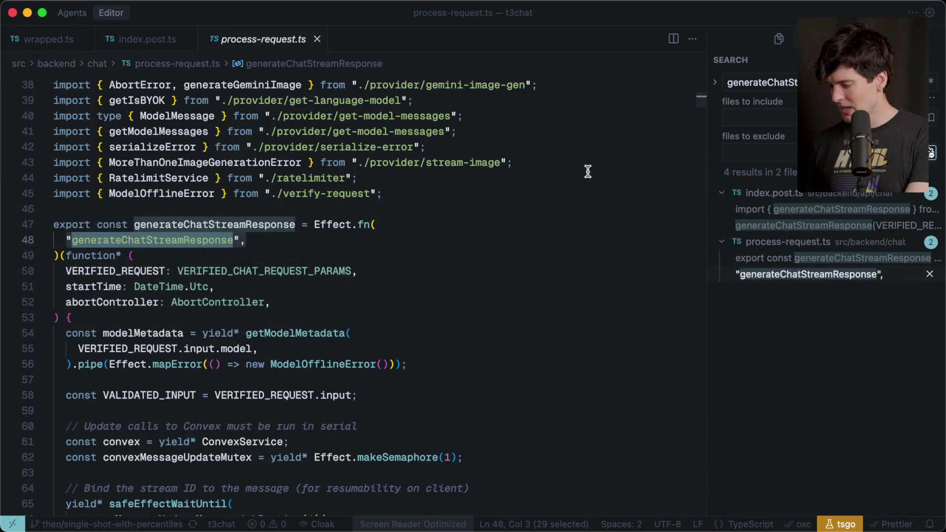
key(super+Tab)
mouse_move(918, 224)
click(838, 308)
click(827, 337)
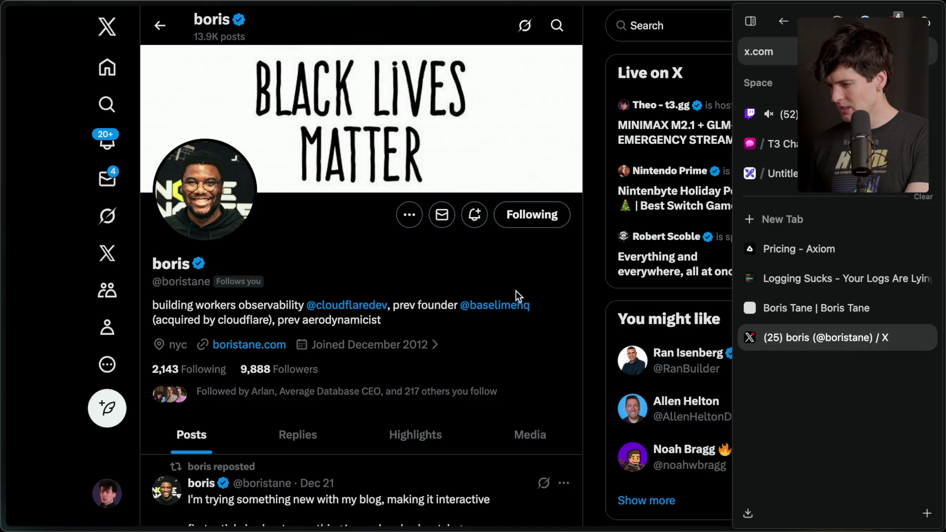
key(super+shift+c)
key(super+Tab)
key(super+Tab)
key(super+Tab)
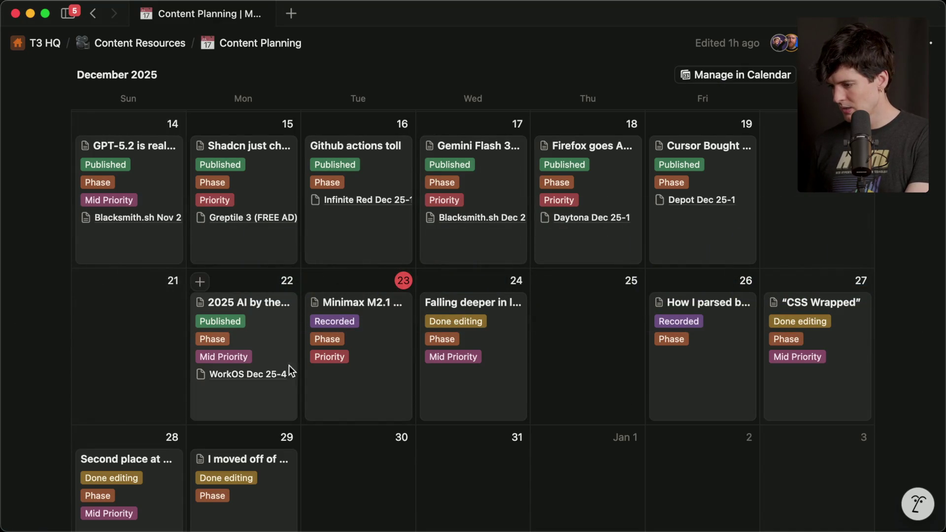
Move 'Logging is a mistake' to Recorded, recording date Dec 23, 2025, release Jan 1, 2026
scroll(310, 289, up, 10)
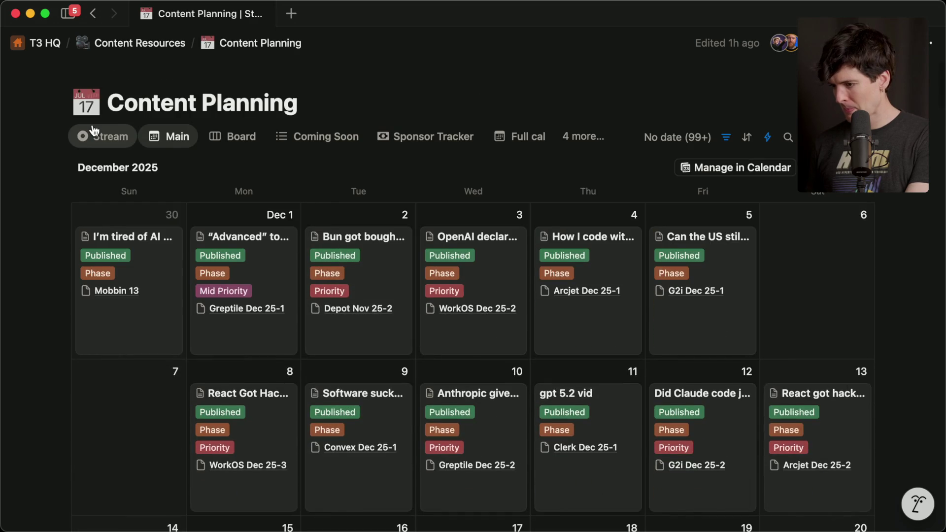
click(87, 136)
click(165, 217)
scroll(636, 295, down, 5)
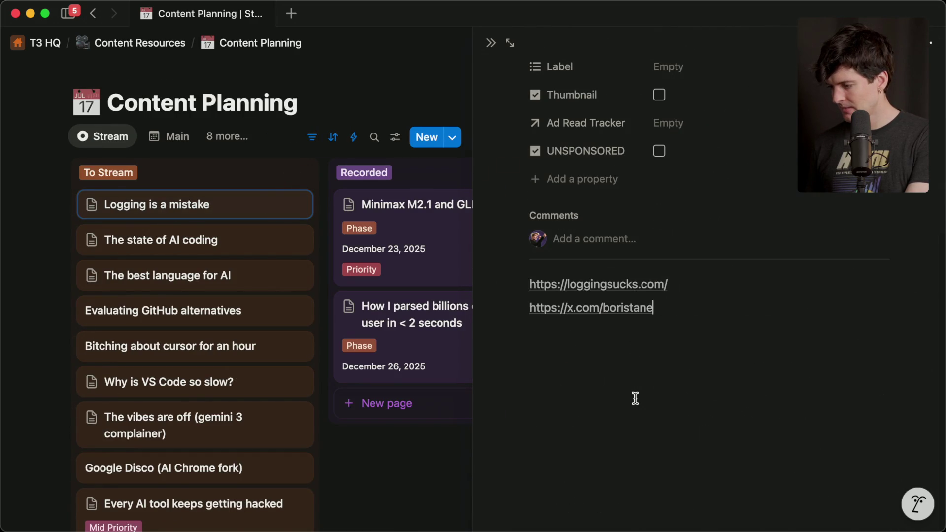
key(Escape)
drag(187, 209, 416, 405)
click(419, 406)
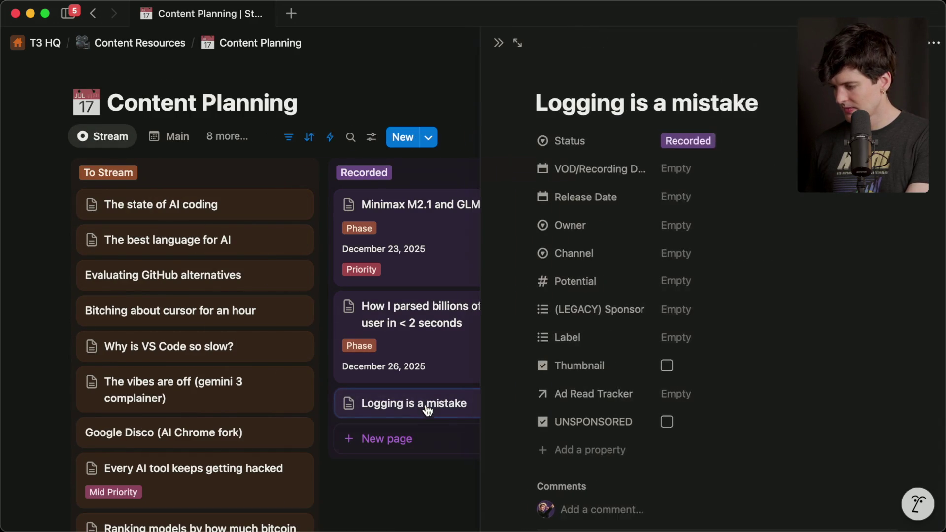
click(693, 337)
key(Escape)
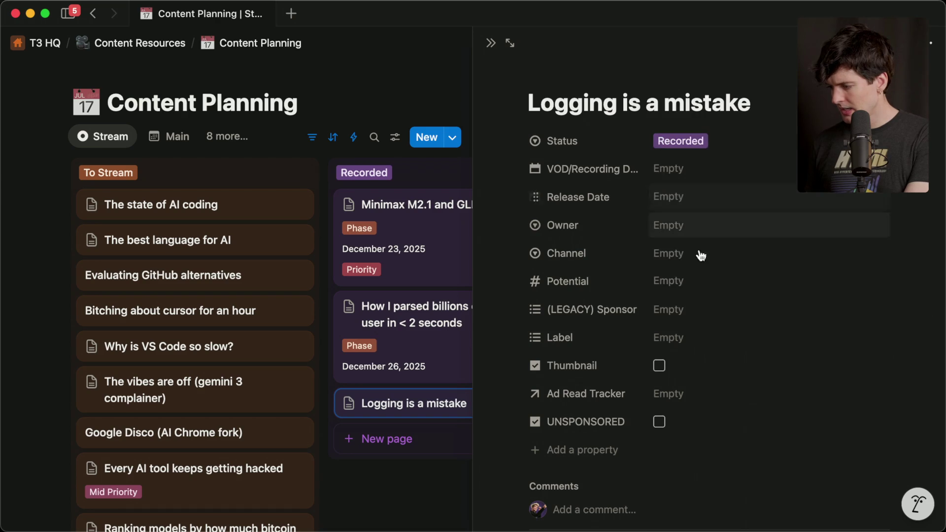
key(Escape)
click(448, 407)
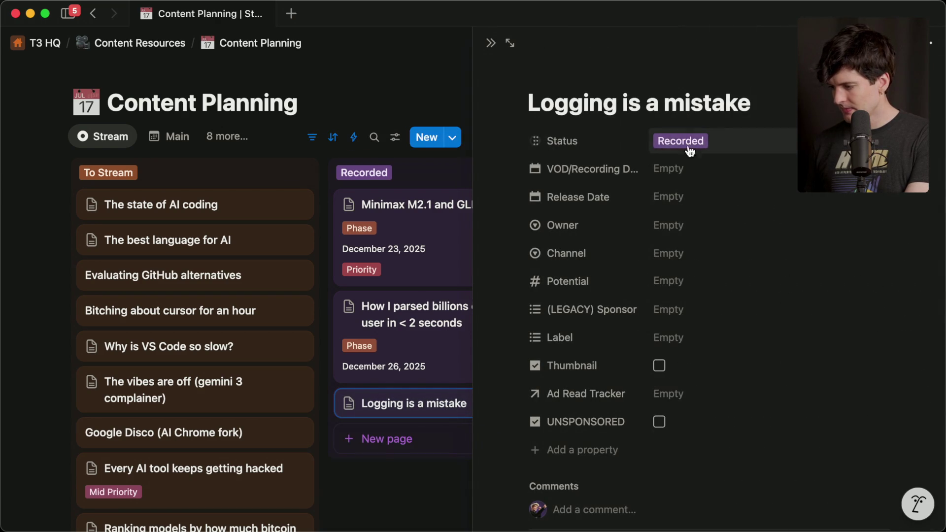
click(686, 168)
click(763, 339)
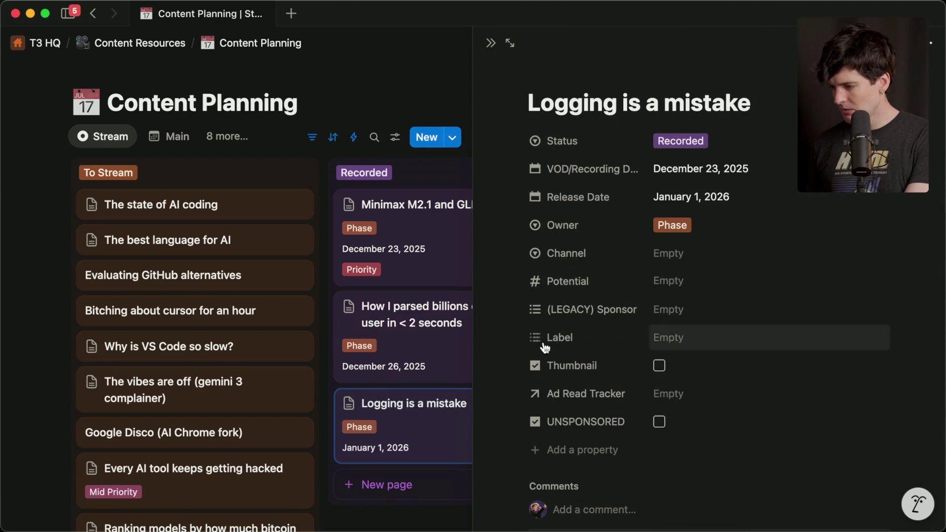
key(Escape)
In the Main calendar, move the logging video card to December 30
click(174, 136)
scroll(373, 324, down, 2)
scroll(373, 323, down, 10)
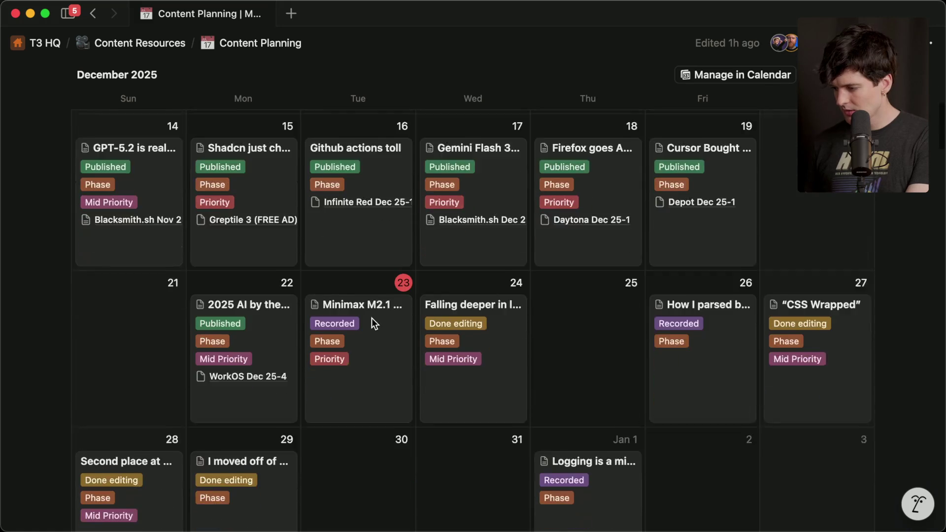
scroll(373, 324, up, 1)
drag(611, 472, 375, 463)
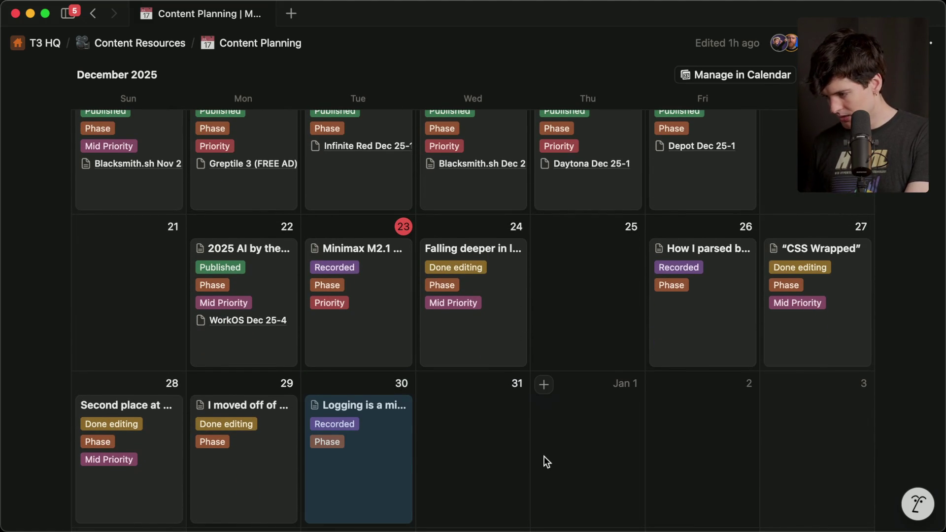
Check the parsing video's page and swap CSS Wrapped onto December 26
scroll(544, 456, down, 1)
scroll(544, 456, up, 3)
click(722, 382)
key(Escape)
scroll(728, 394, down, 2)
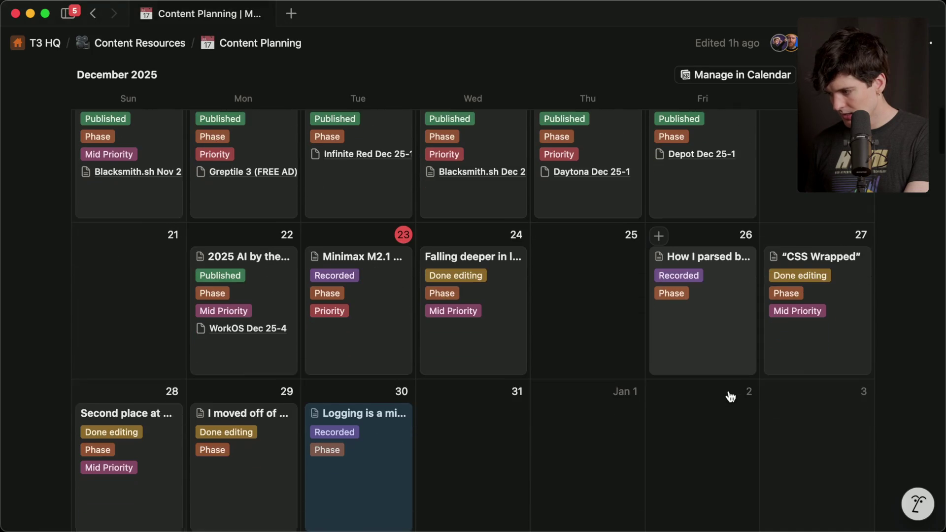
scroll(729, 395, up, 3)
drag(731, 397, 806, 393)
drag(808, 446, 690, 385)
scroll(687, 385, down, 3)
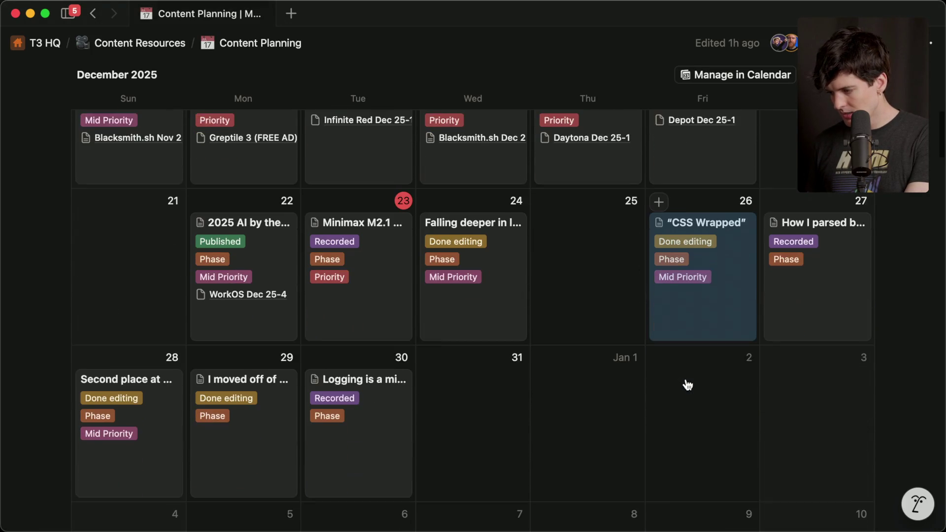
Move the parsing video to December 28 and the second-place video to December 27
mouse_move(824, 281)
mouse_down()
mouse_move(152, 442)
mouse_move(166, 467)
mouse_up()
mouse_move(150, 520)
mouse_down()
mouse_move(889, 205)
mouse_move(853, 220)
mouse_up()
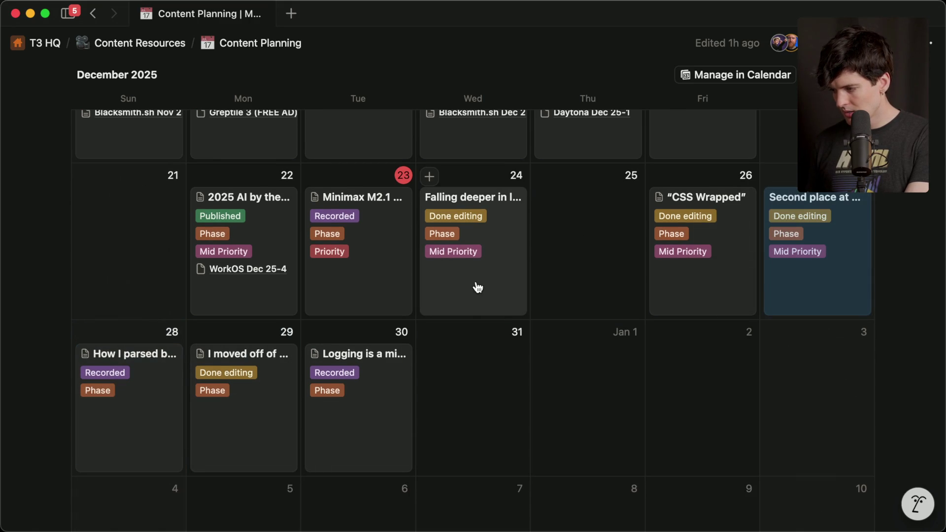
scroll(484, 402, up, 10)
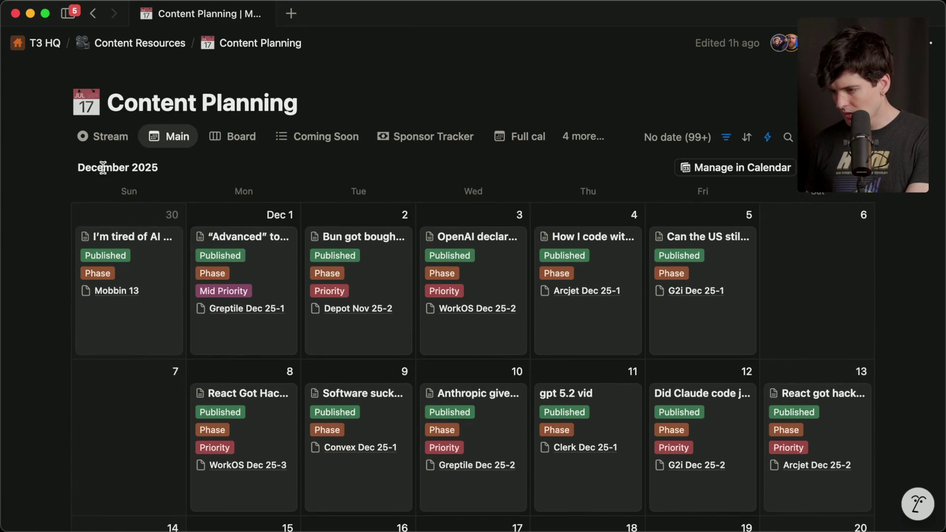
click(84, 139)
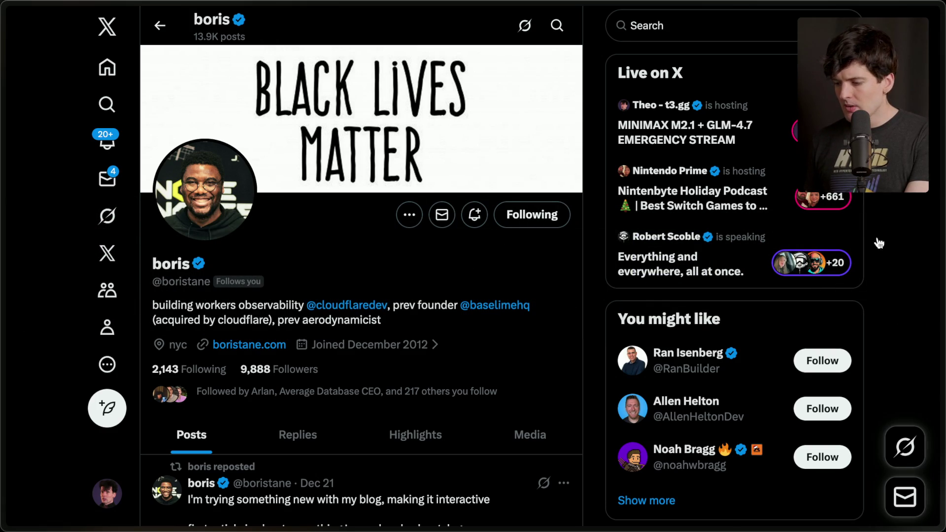
Review the Twitch Stream Manager chat and activity feed, including the christmas break resub message
mouse_move(942, 242)
click(785, 109)
click(190, 486)
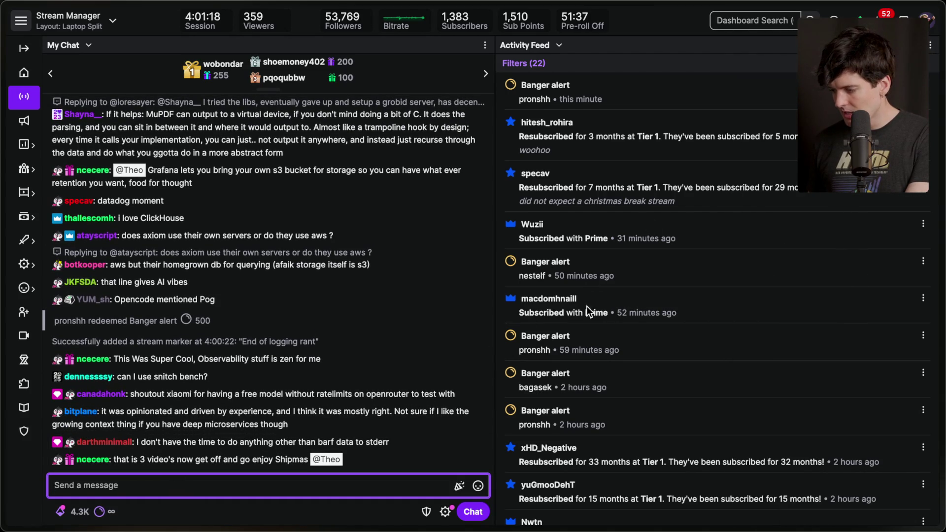
scroll(644, 456, down, 2)
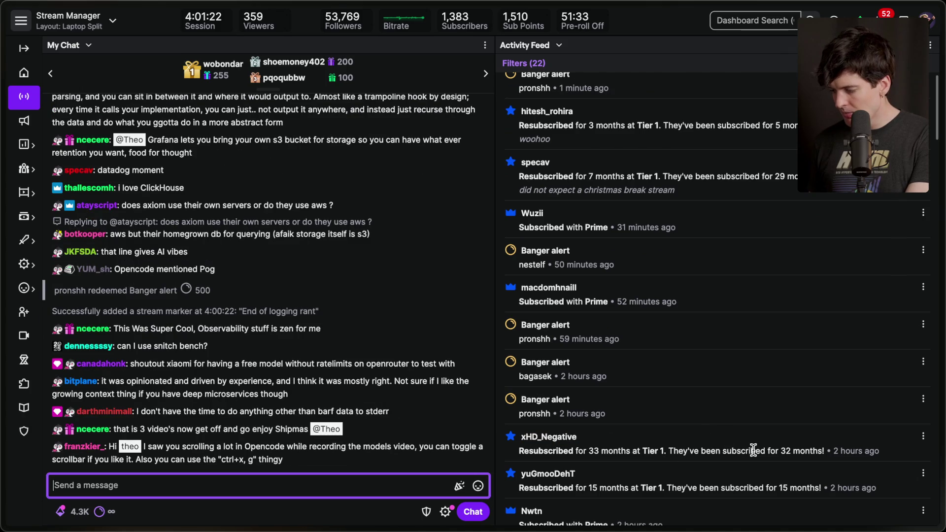
click(534, 281)
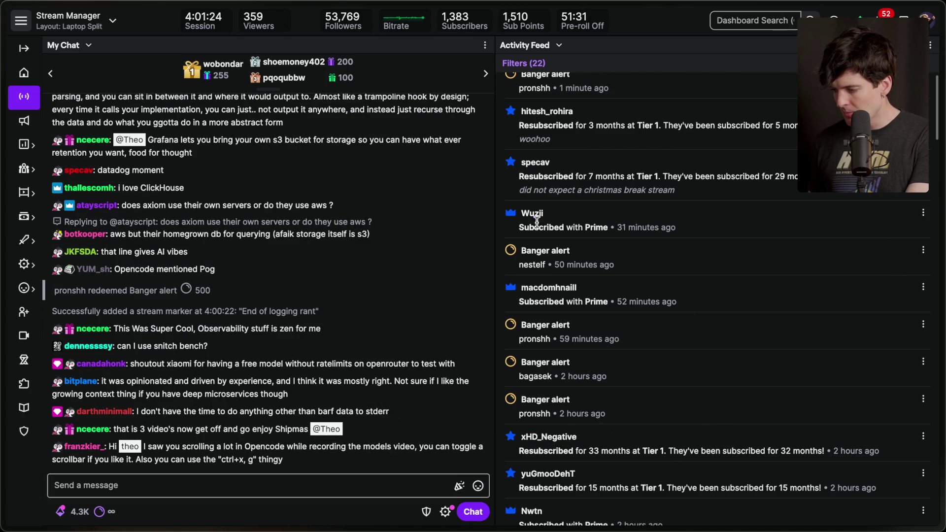
scroll(655, 231, up, 1)
click(520, 160)
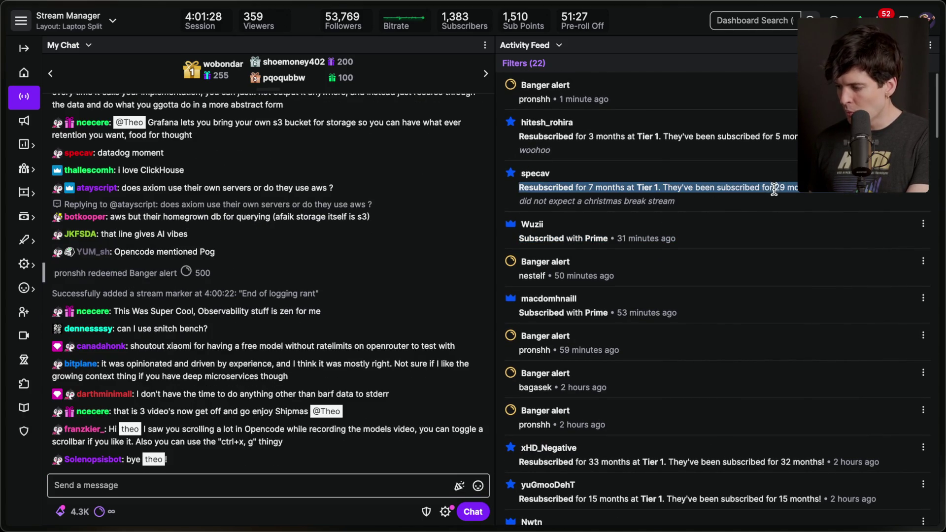
triple_click(745, 200)
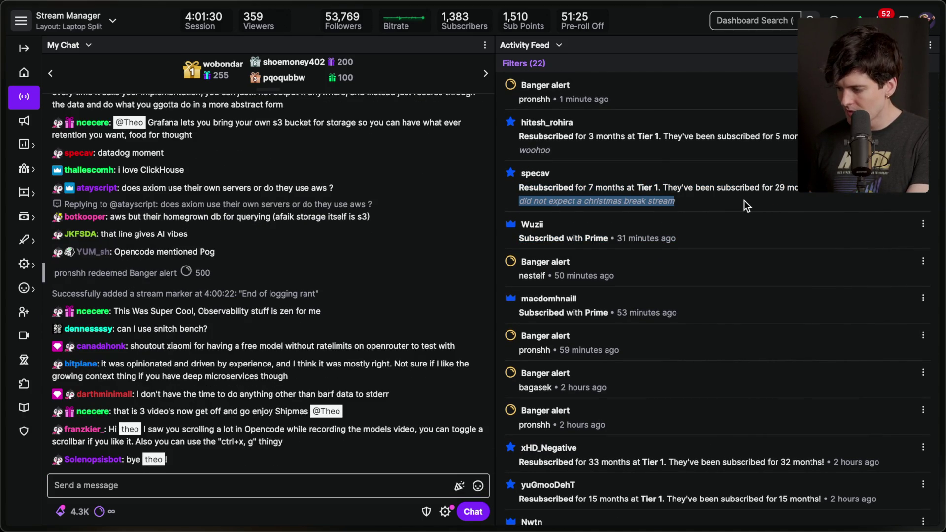
click(651, 124)
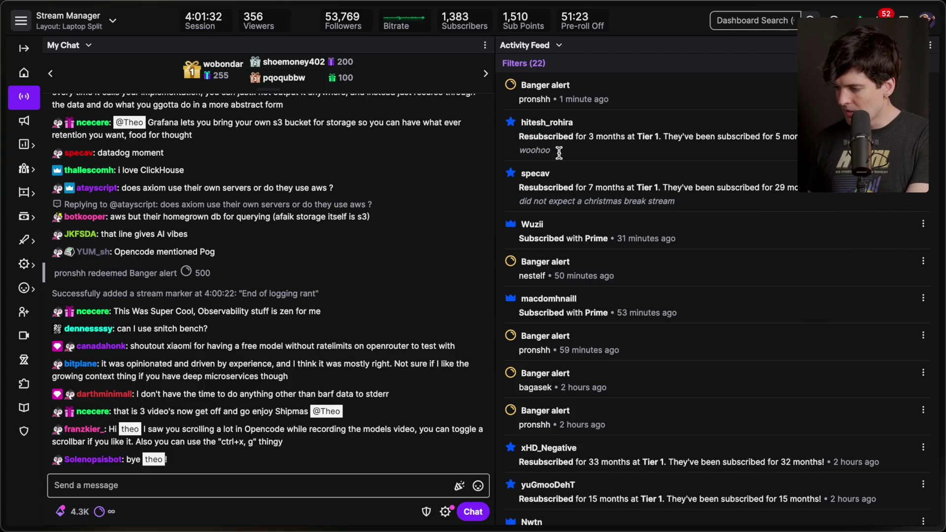
scroll(600, 164, down, 1)
Check the YouTube Studio live chat and dashboard in Helium, then return to Stream Manager
key(super+Tab)
key(super+Tab)
key(super+Tab)
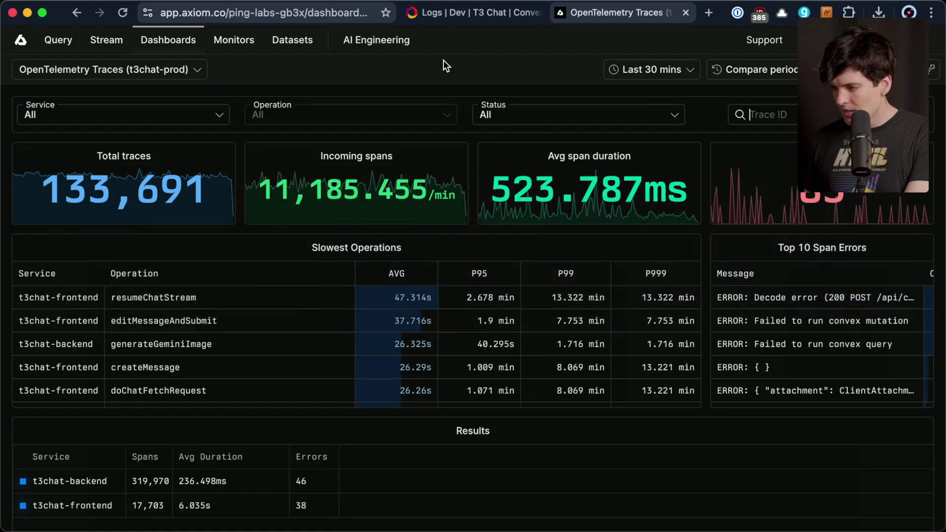
key(super+grave)
click(428, 9)
click(423, 7)
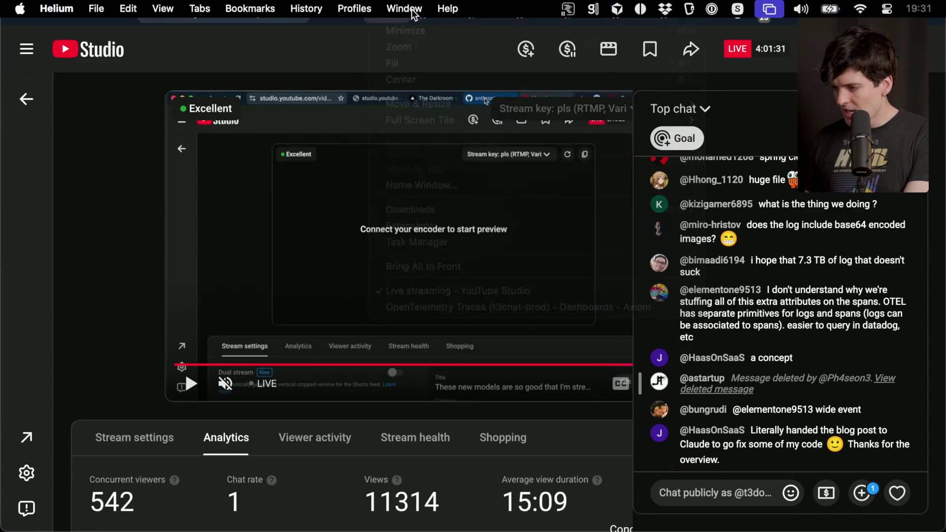
click(328, 15)
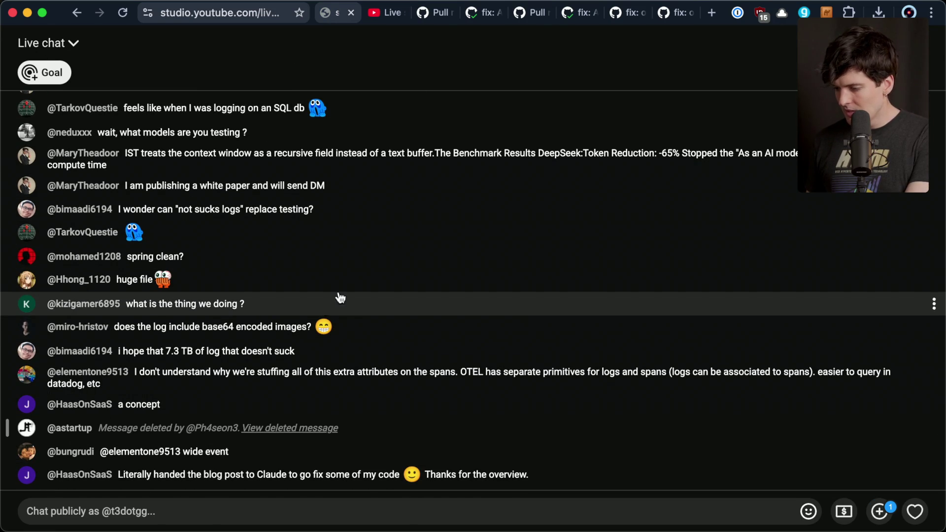
click(383, 13)
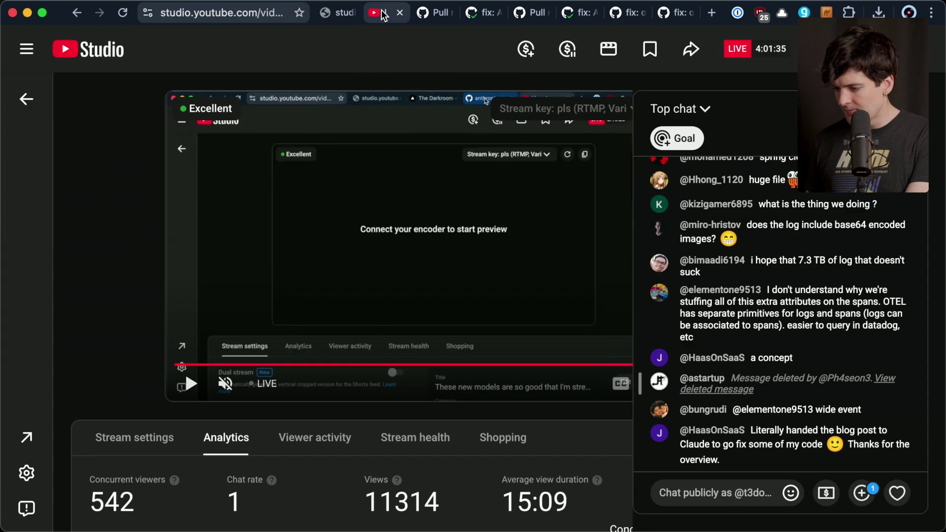
click(342, 14)
key(ctrl+Right)
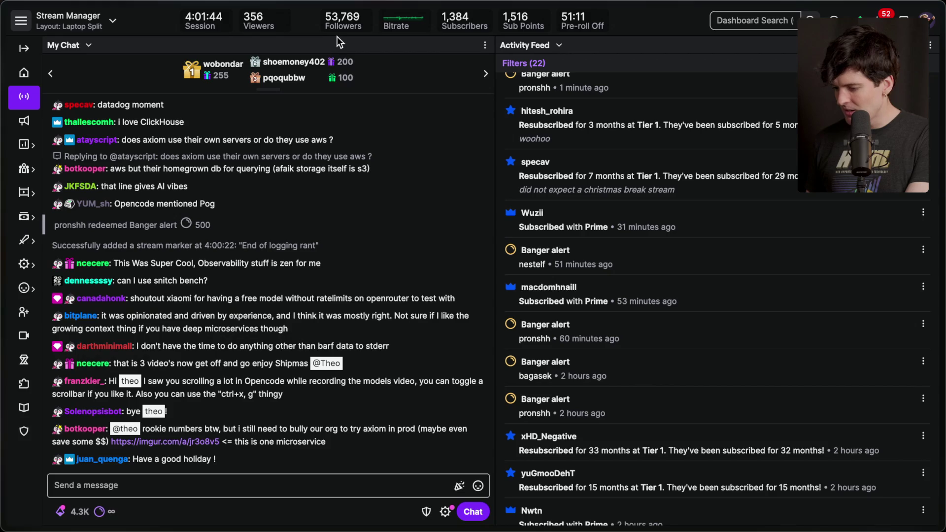
Glance at the Axiom pricing tab, then return to the Twitch Stream Manager tab
mouse_move(942, 223)
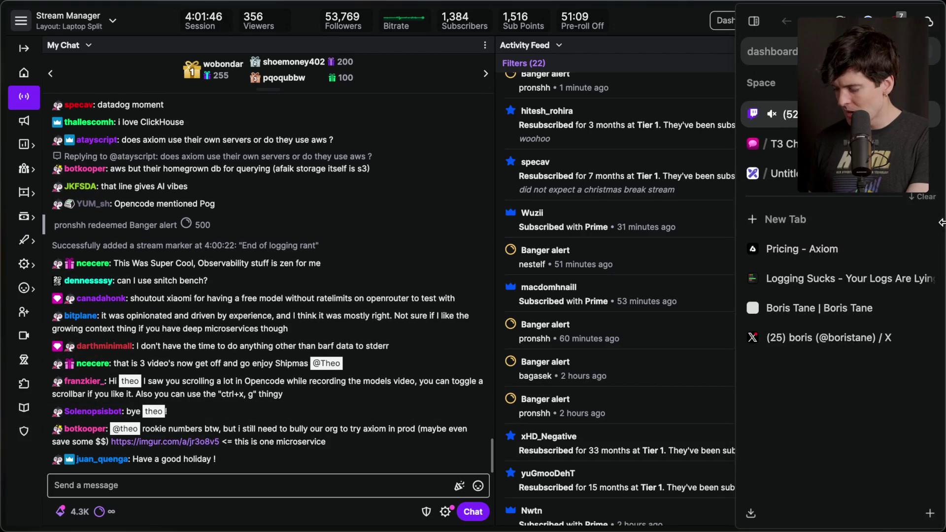
click(822, 252)
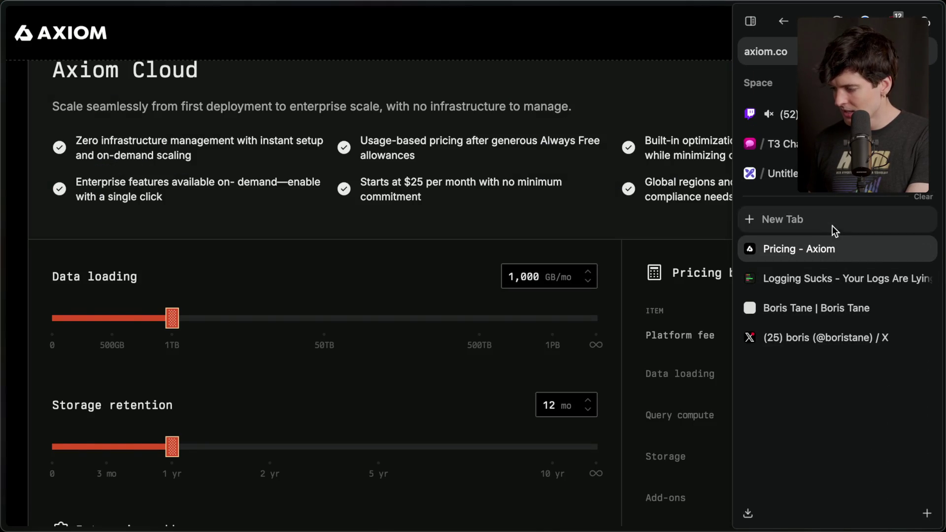
click(787, 109)
Open twitch.tv in a new tab and expand the followed channels list with Show More
key(ctrl+t)
text(twitch)
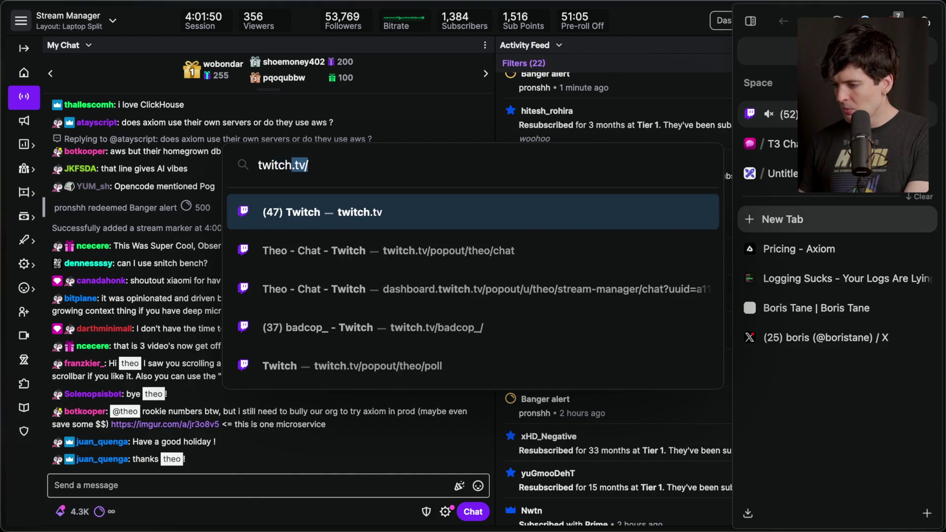
key(Return)
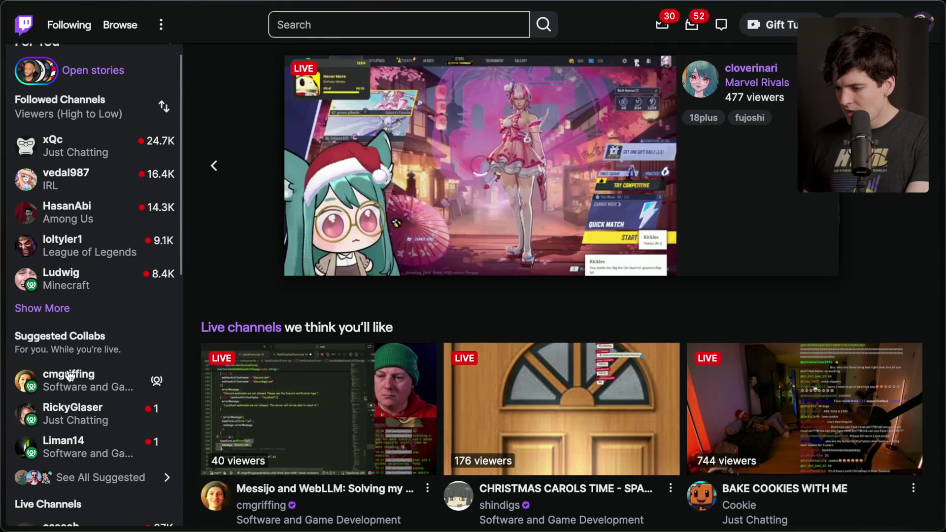
scroll(67, 385, down, 1)
mouse_move(76, 377)
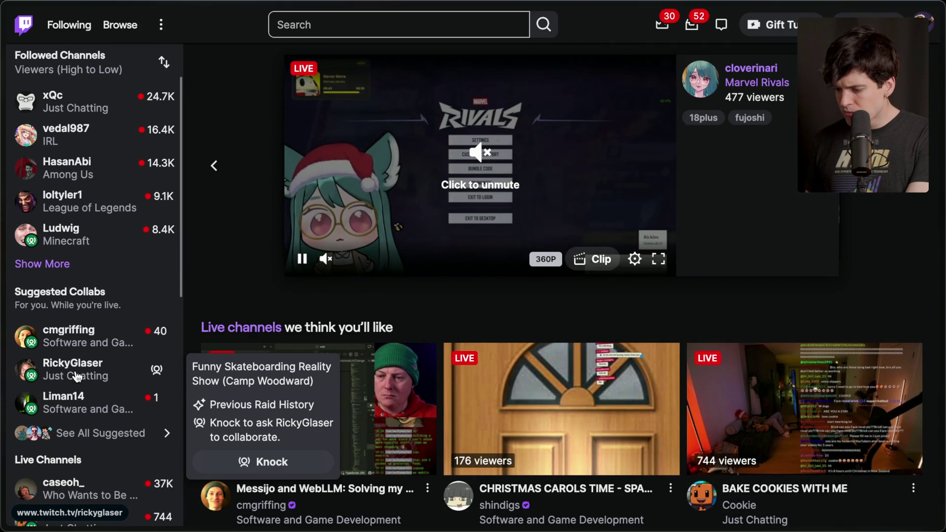
click(42, 264)
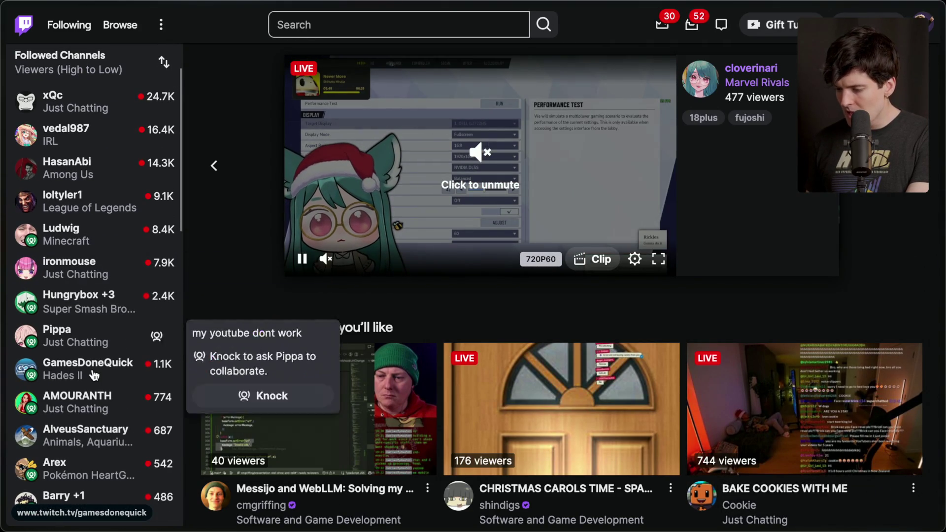